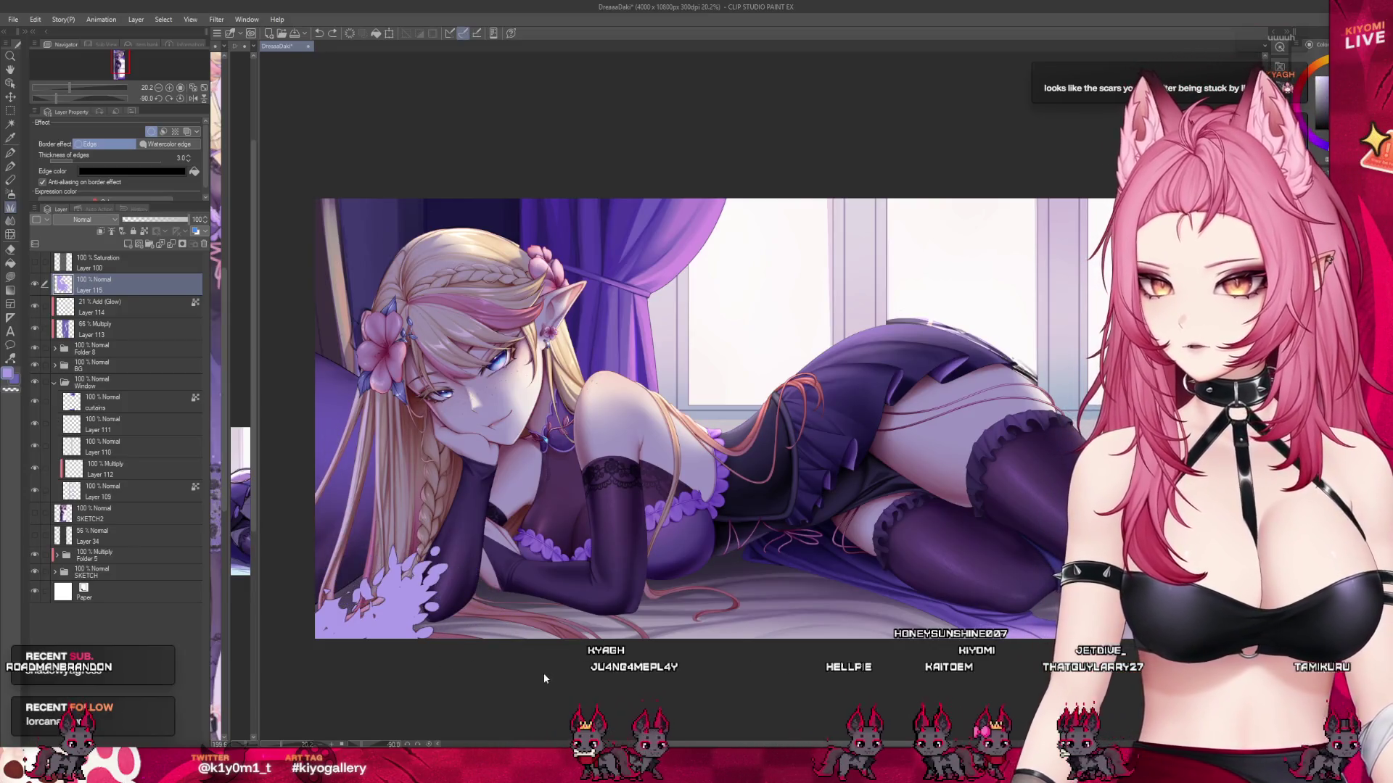
Brush soft lavender cloud shapes into the bottom-left corner beside the elf's hair and arm.
left_click(10, 168)
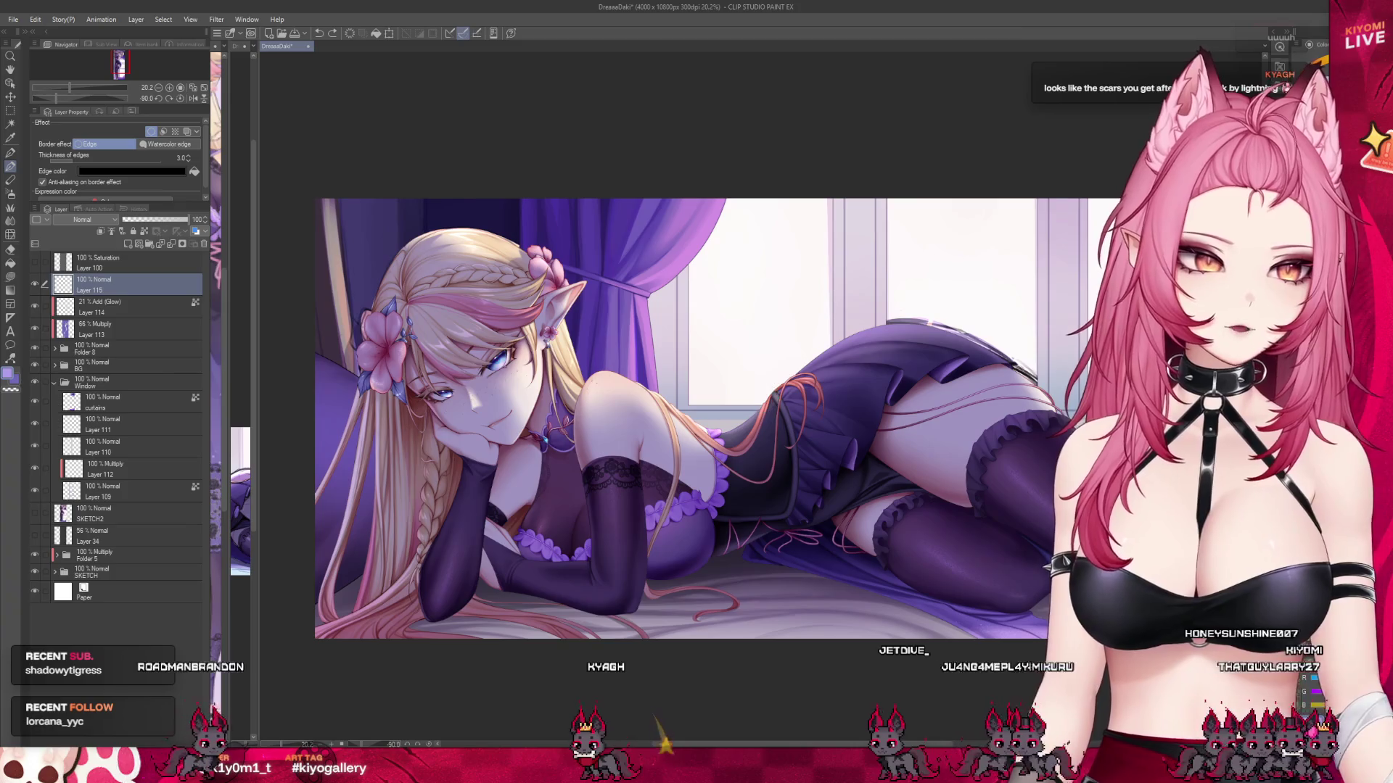
left_click(335, 613)
key("ctrl+z")
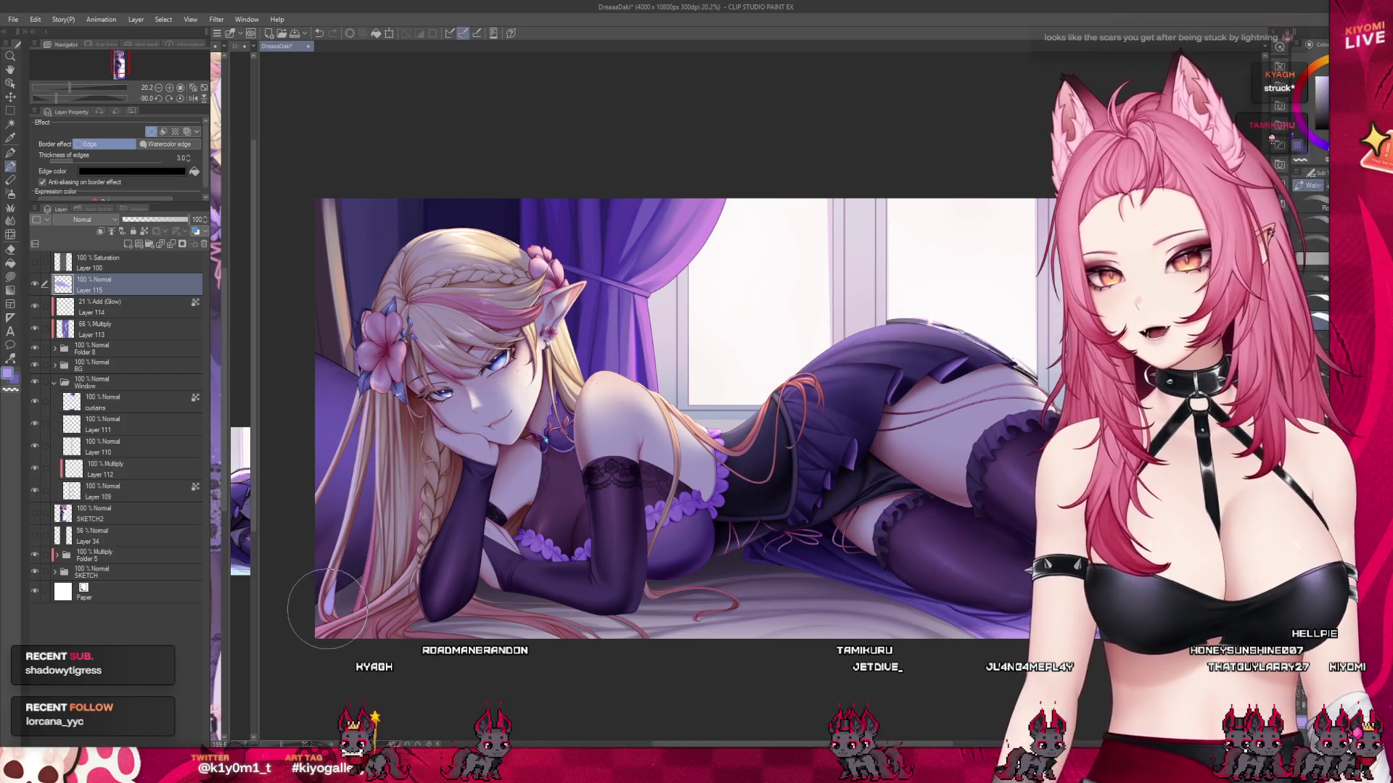
left_click_drag(345, 584, 328, 600)
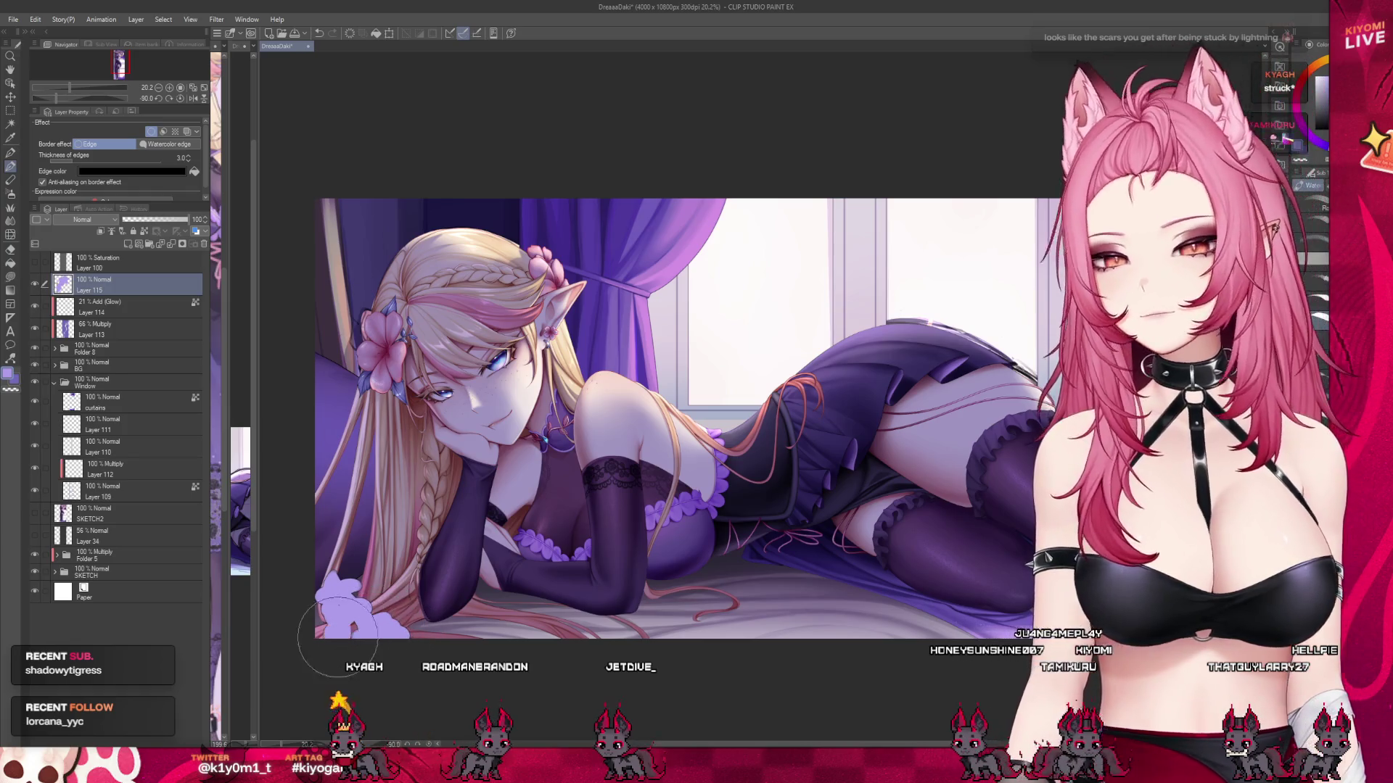
left_click_drag(337, 637, 328, 569)
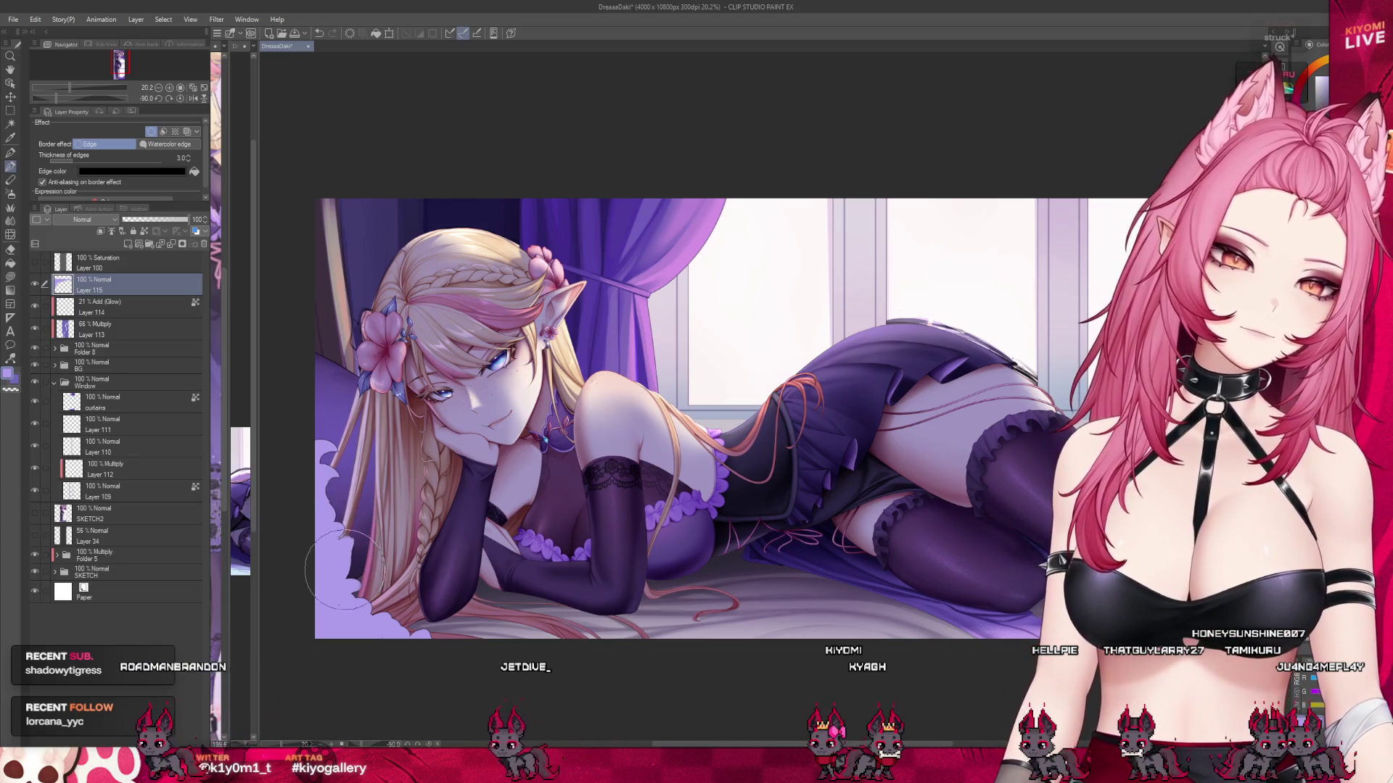
left_click_drag(361, 601, 388, 595)
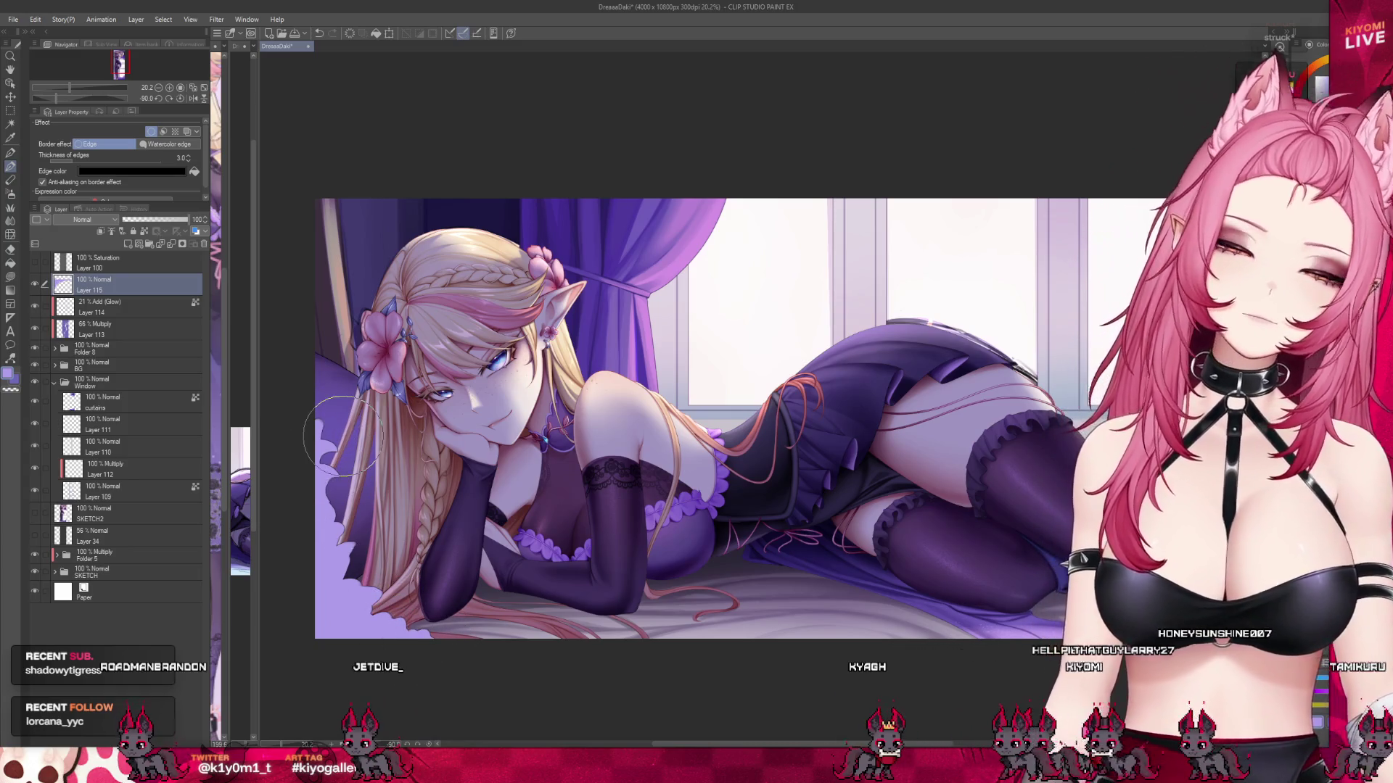
Zoom out to review the whole illustration, then zoom back in on the elf's legs.
scroll(425, 428, "down", 3)
scroll(711, 367, "up", 1)
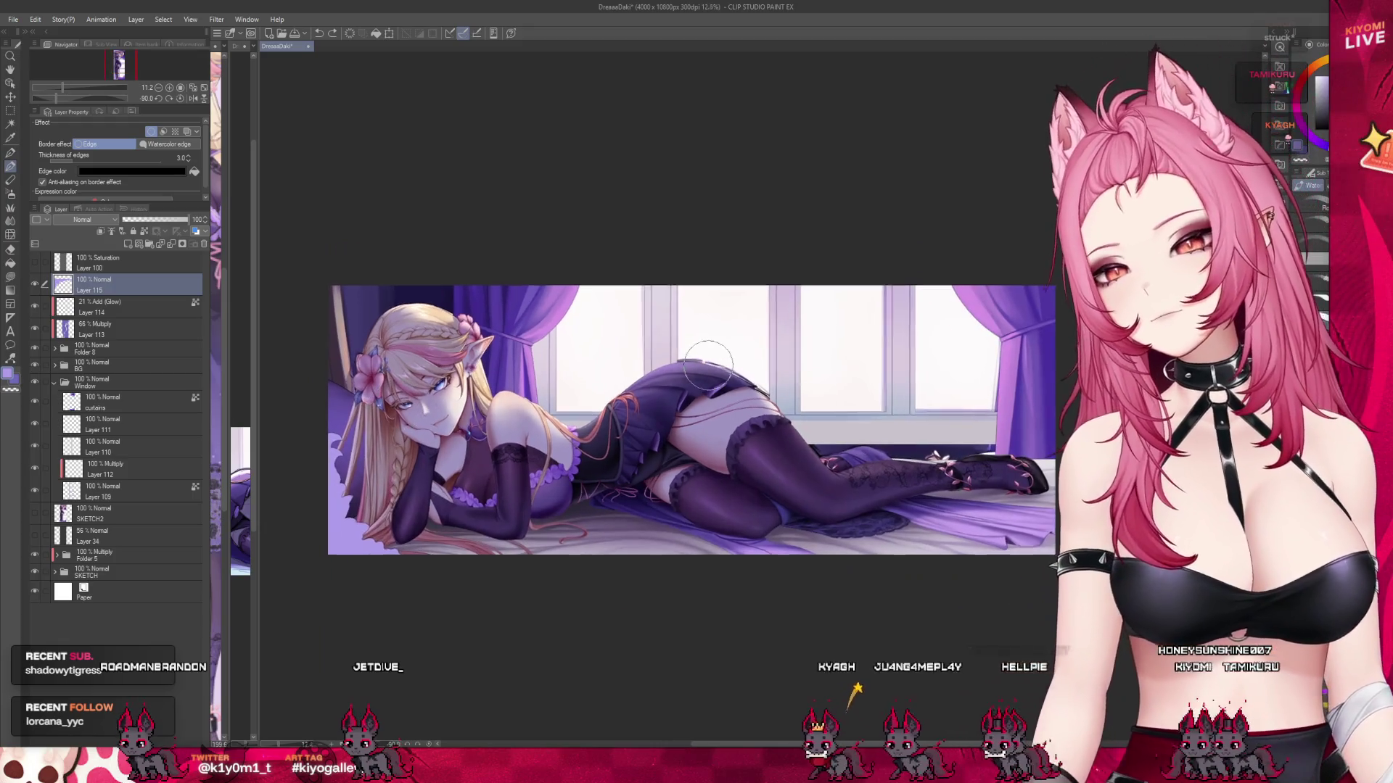
scroll(806, 308, "down", 2)
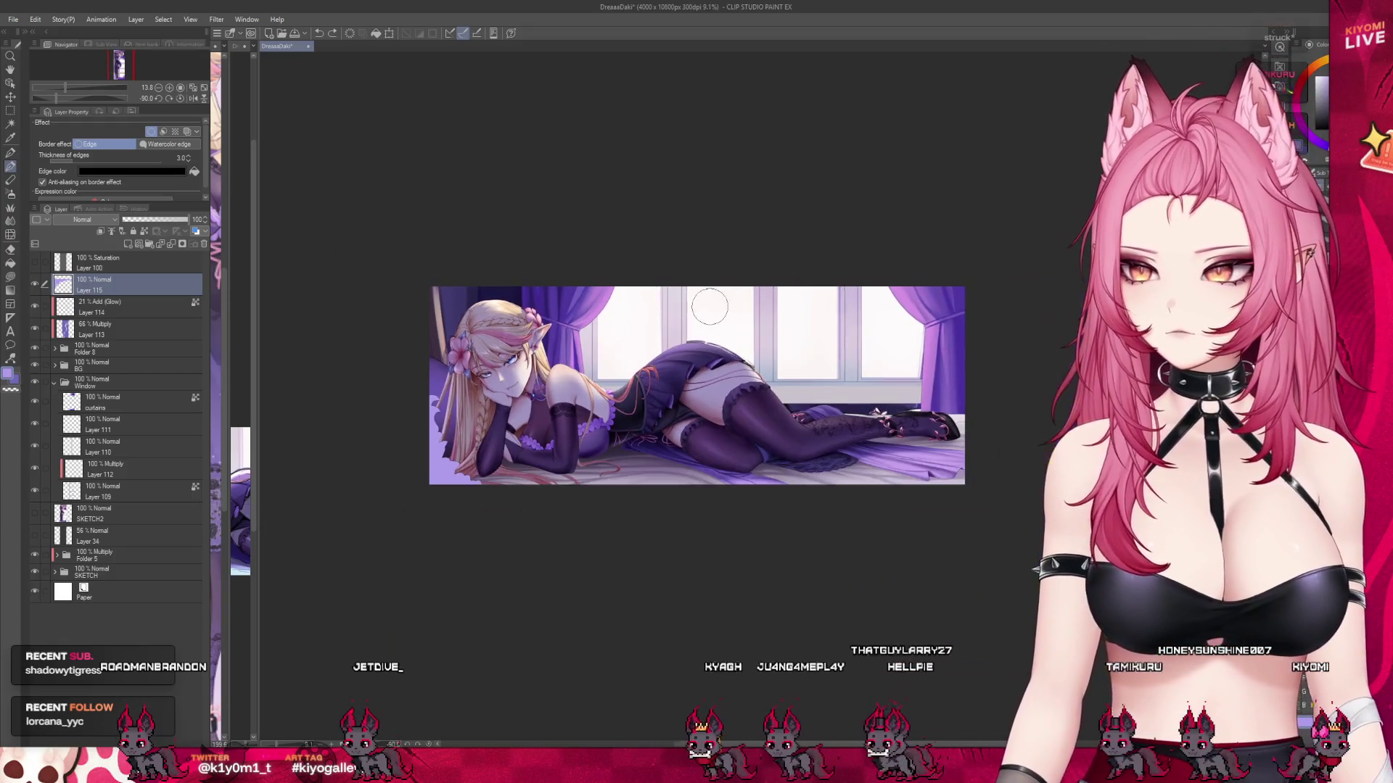
scroll(468, 339, "up", 1)
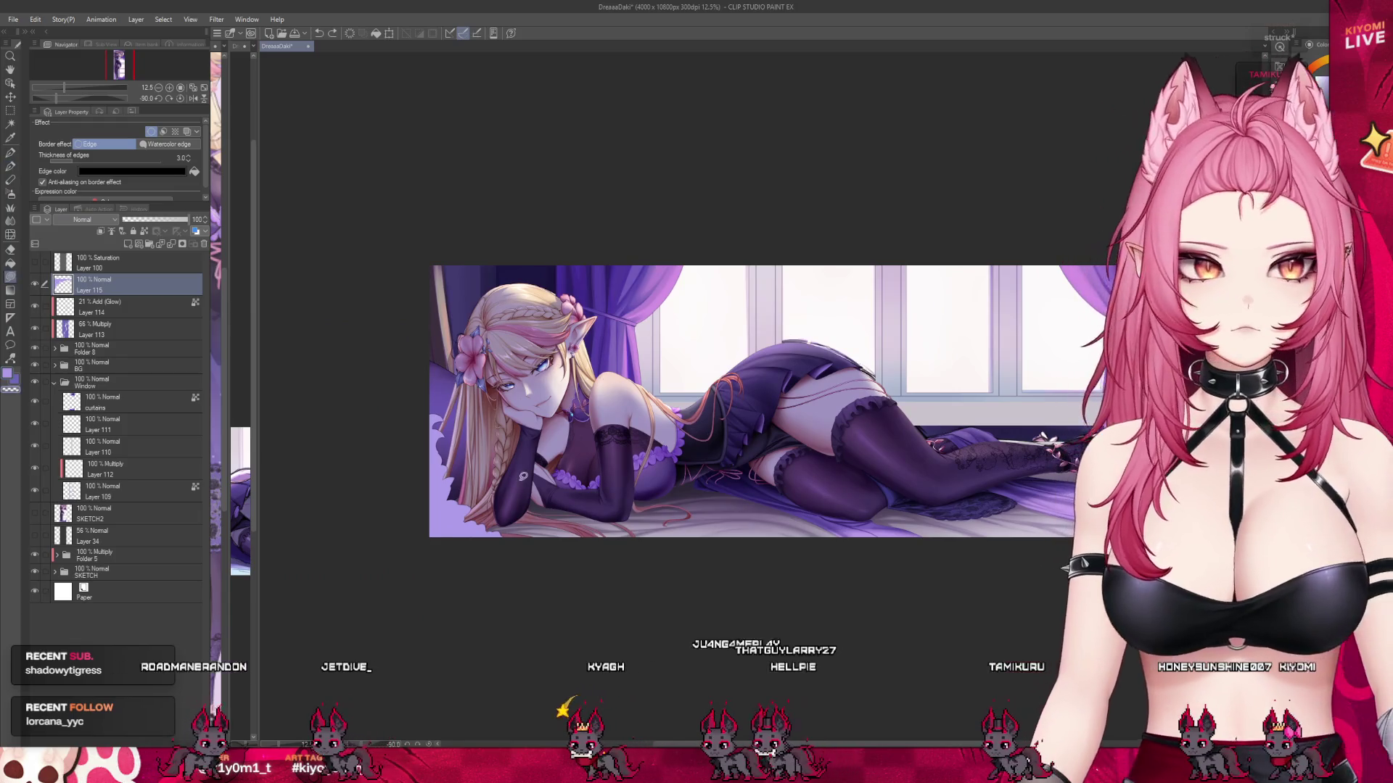
scroll(615, 367, "down", 1)
scroll(615, 367, "up", 1)
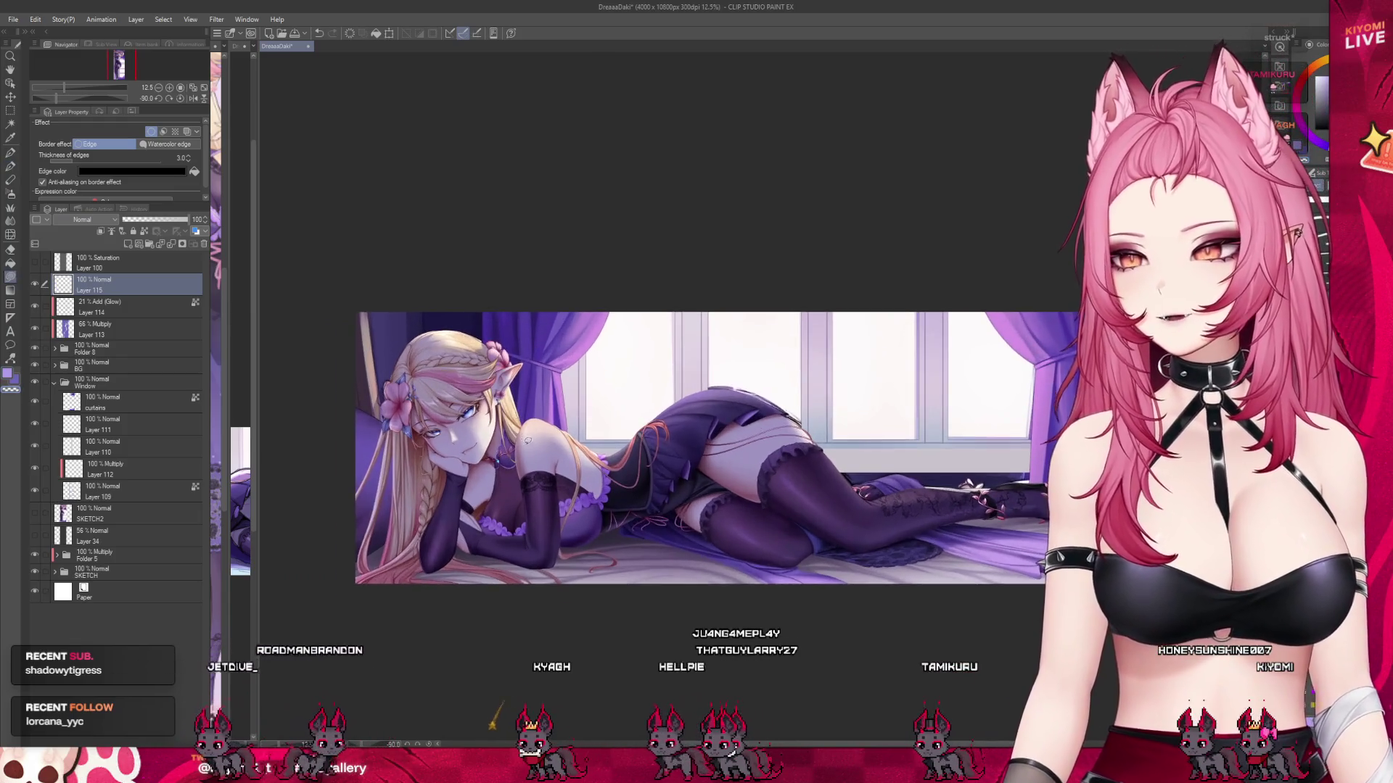
scroll(530, 445, "up", 2)
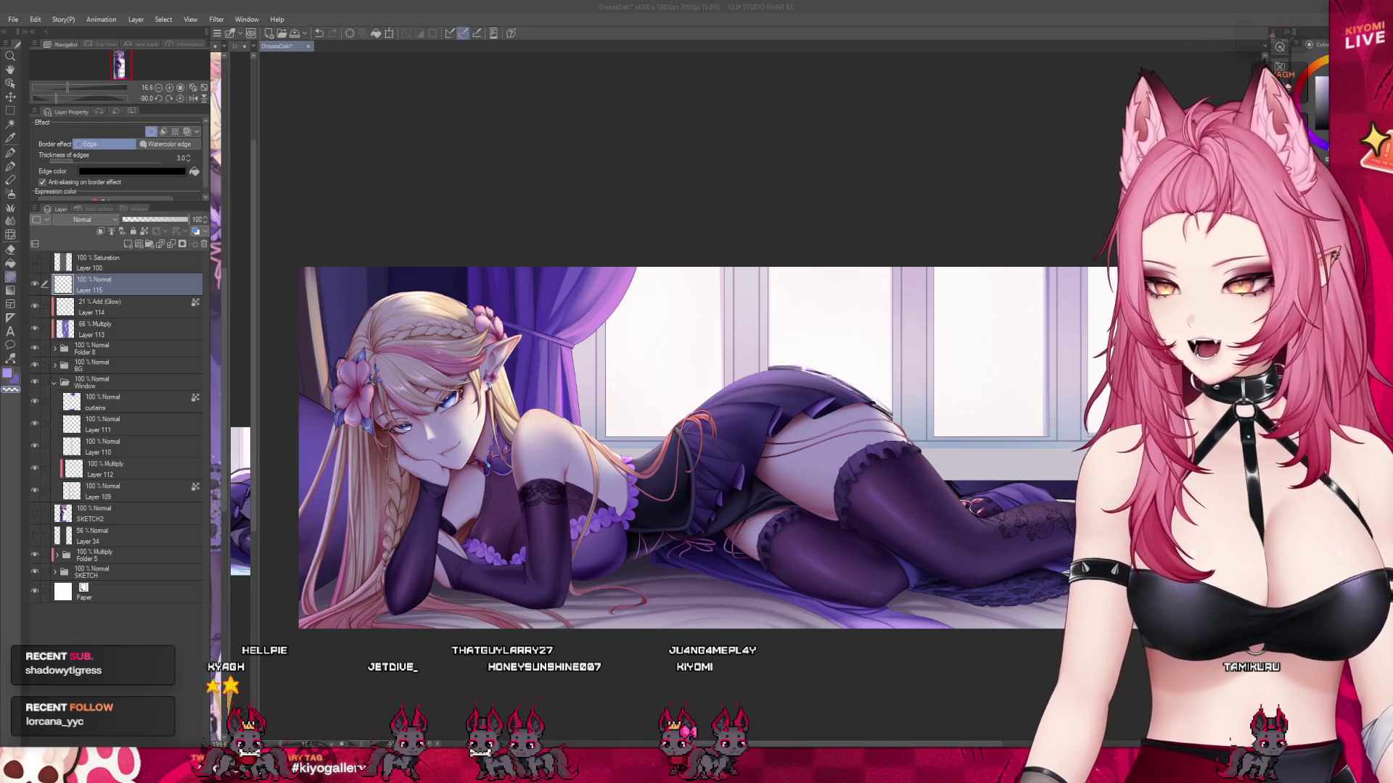
scroll(421, 387, "down", 1)
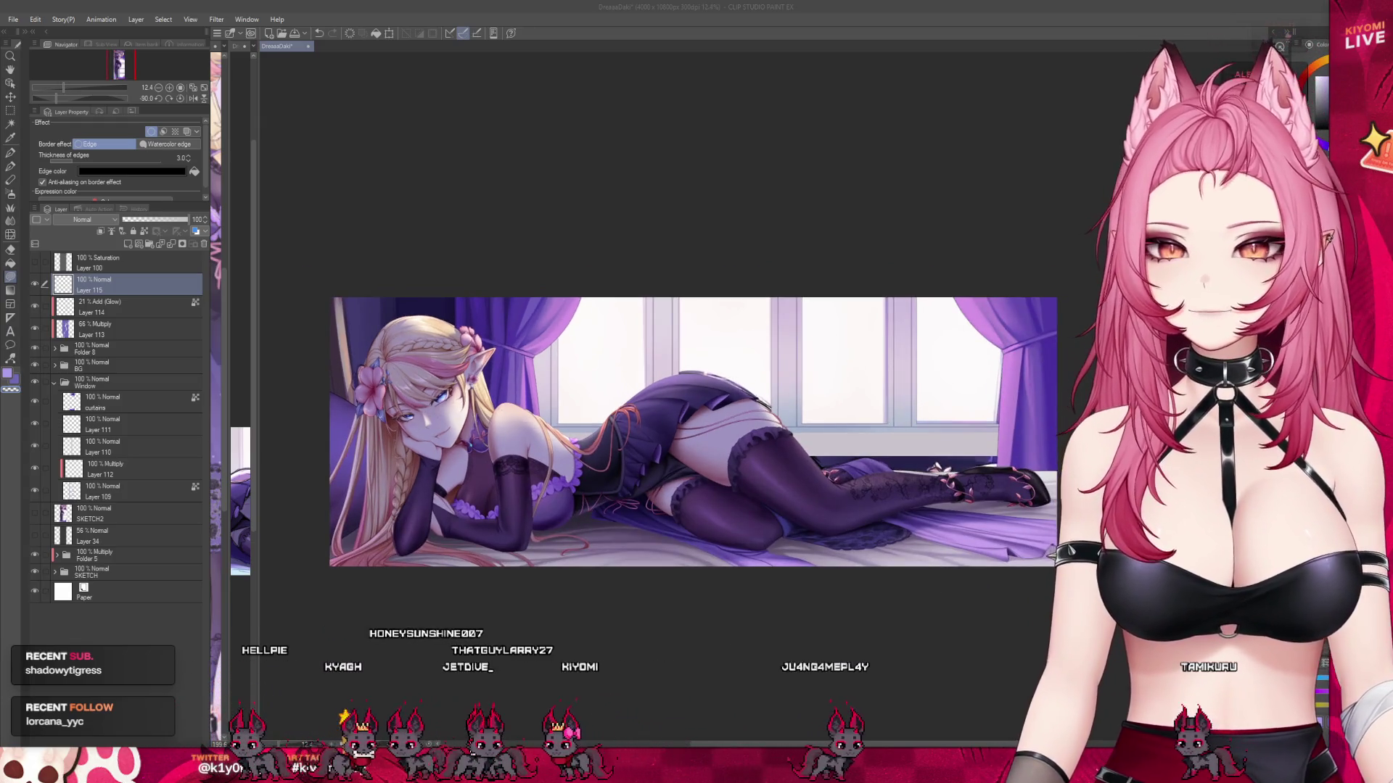
scroll(594, 338, "down", 1)
scroll(594, 338, "up", 2)
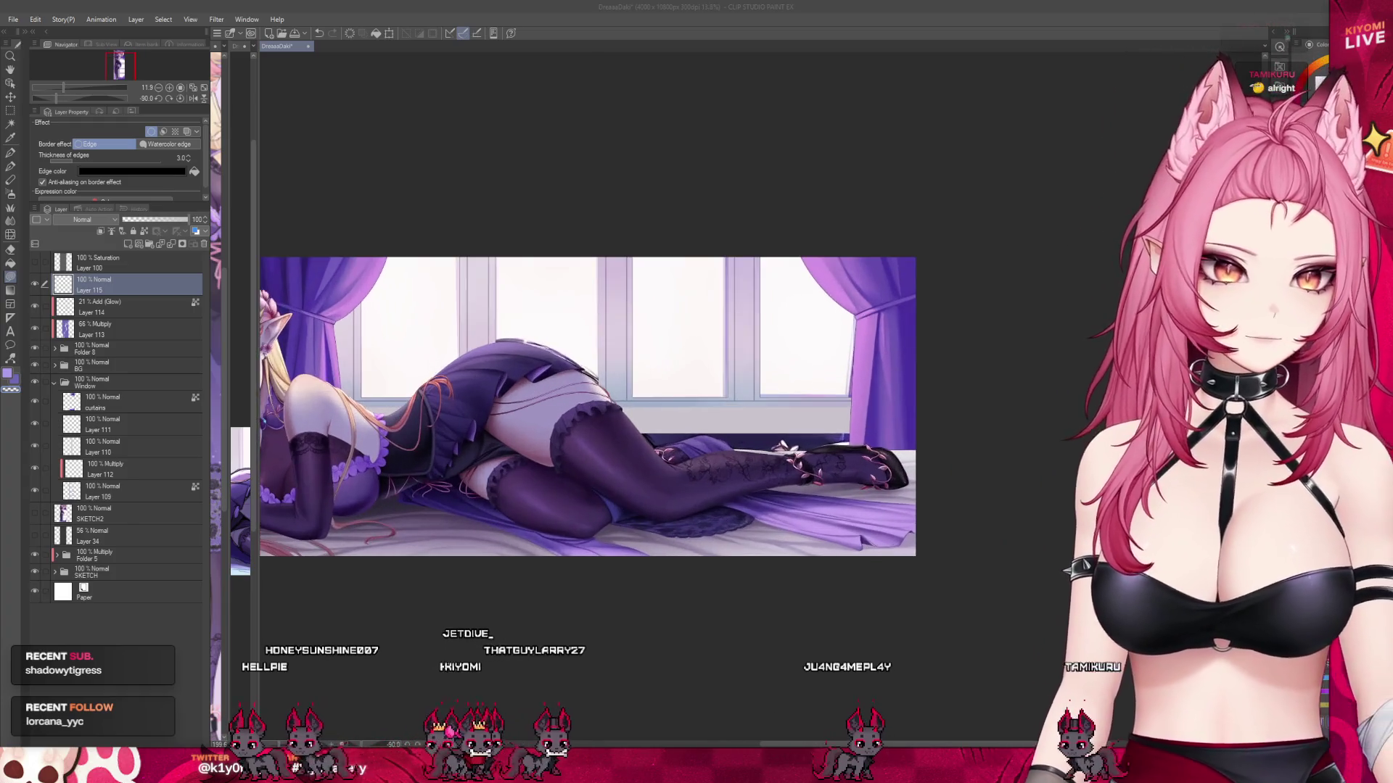
scroll(594, 338, "up", 1)
scroll(594, 338, "up", 1)
left_click(102, 307)
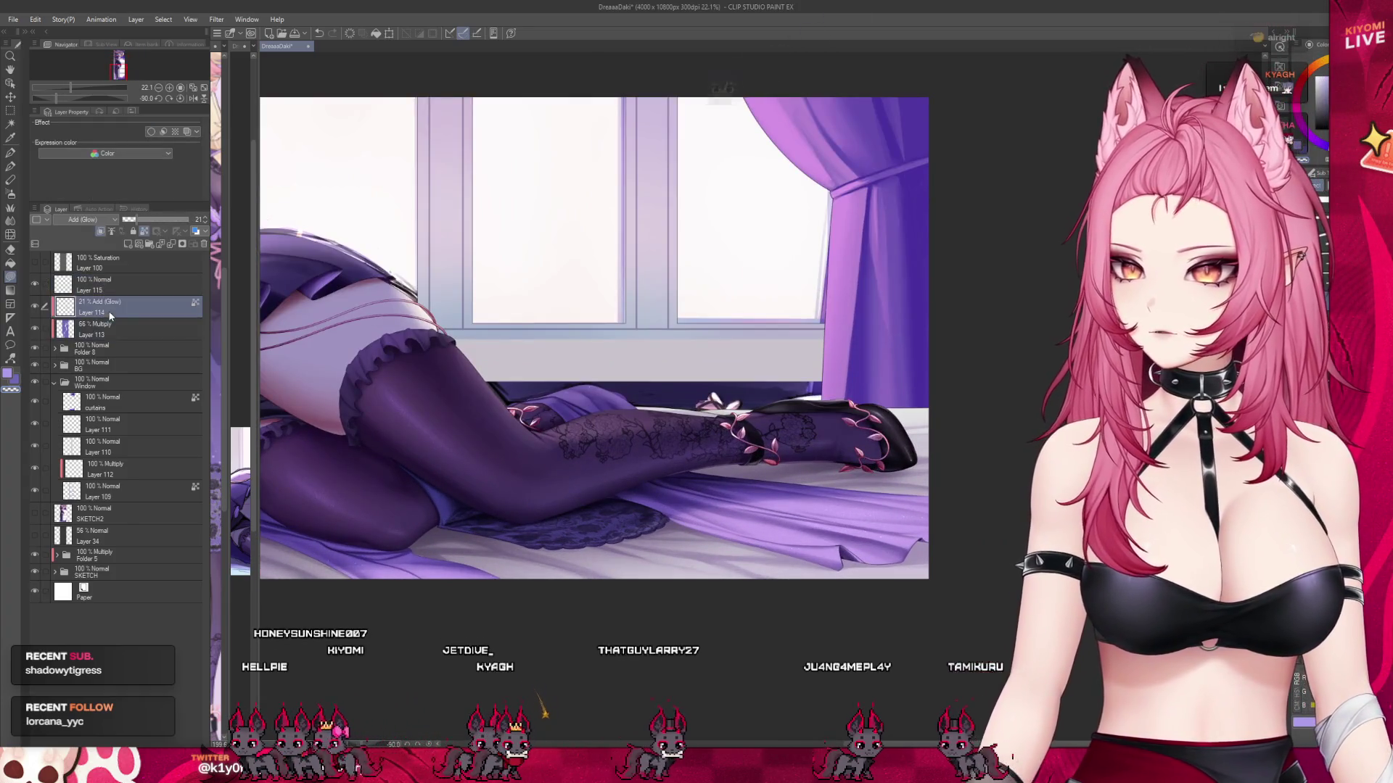
key("b")
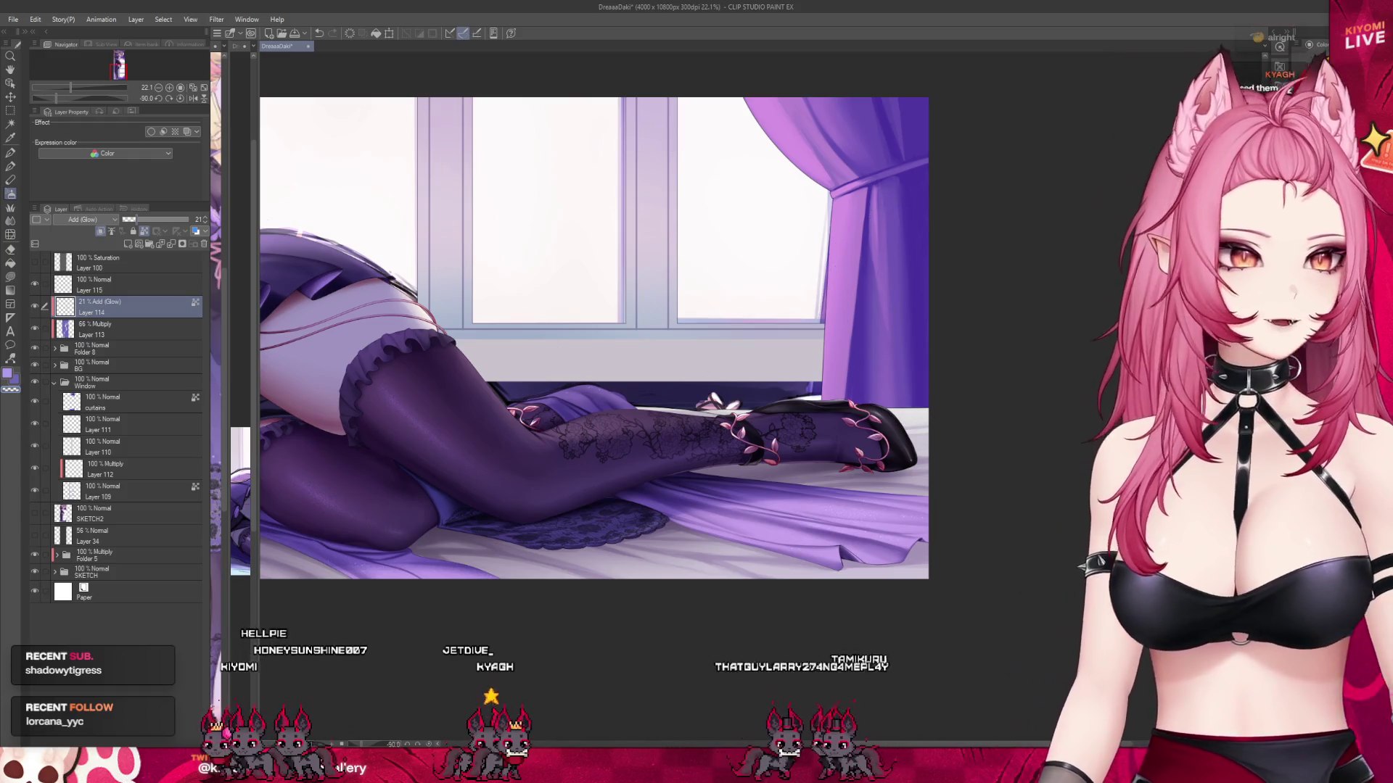
scroll(919, 402, "up", 2)
scroll(886, 517, "up", 1)
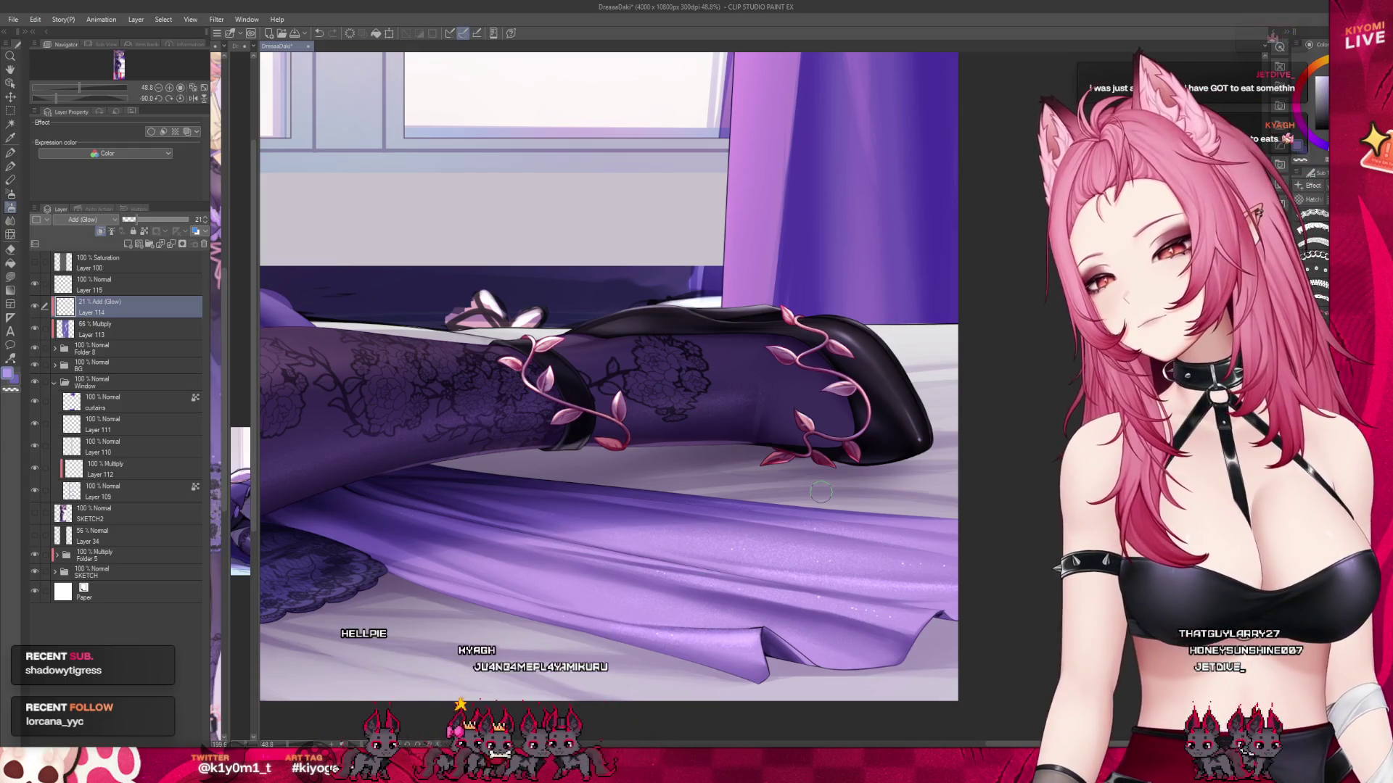
scroll(819, 484, "down", 1)
scroll(823, 481, "down", 3)
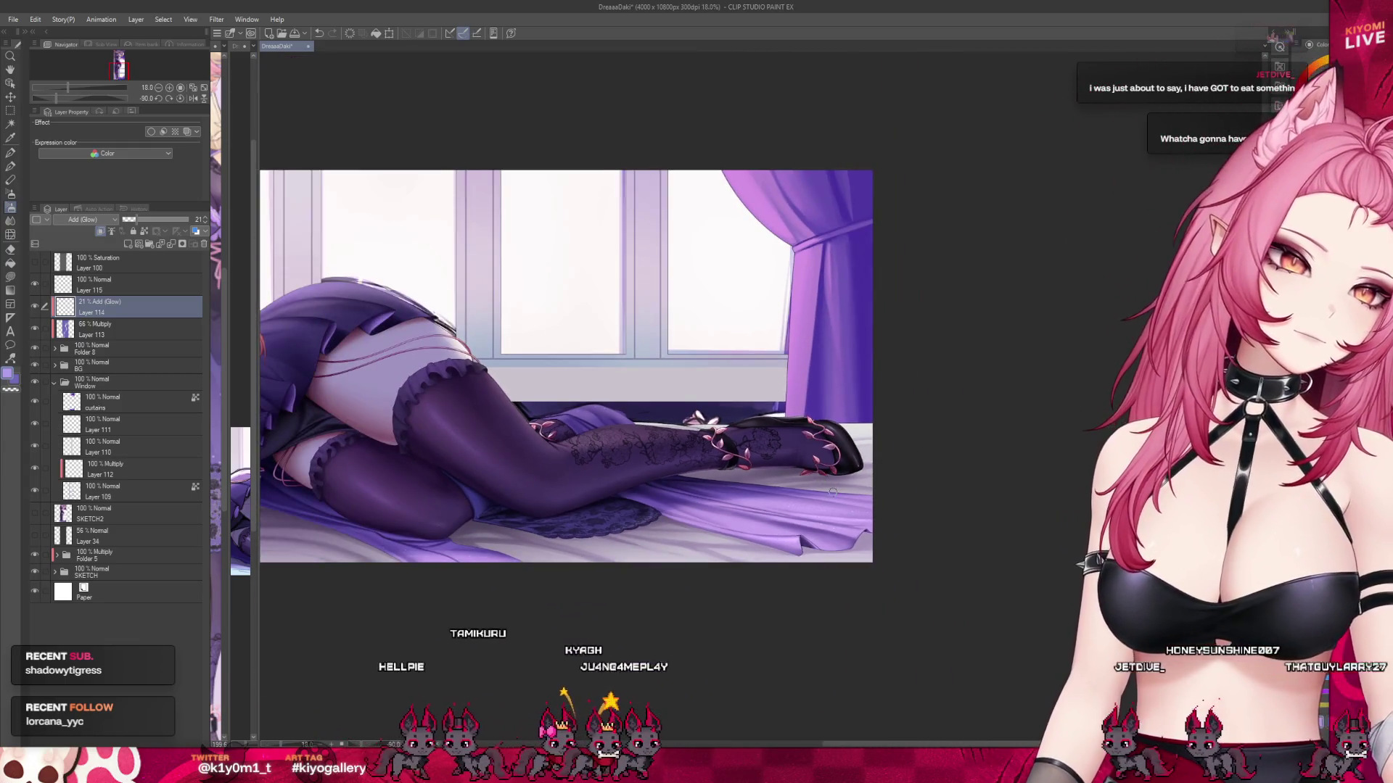
scroll(821, 524, "up", 1)
scroll(821, 524, "up", 1)
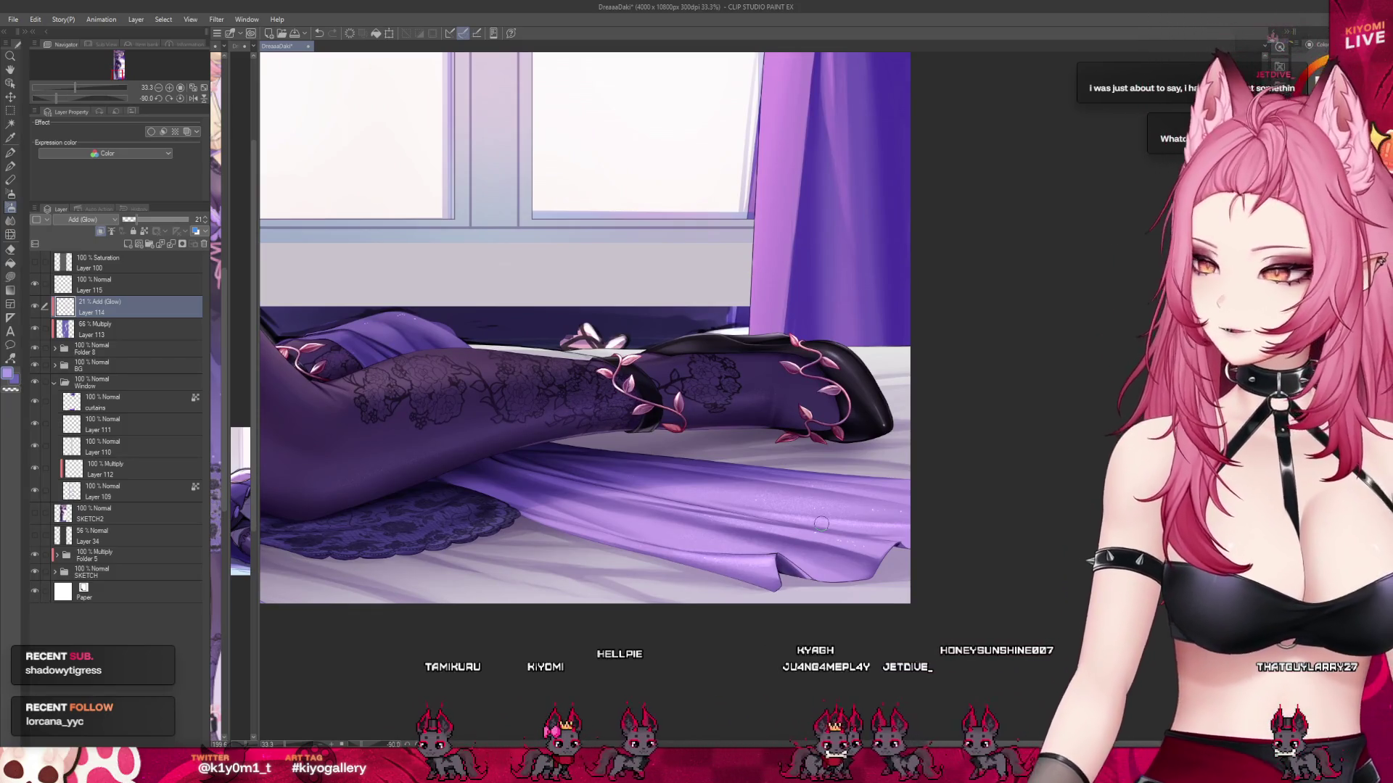
scroll(797, 486, "up", 3)
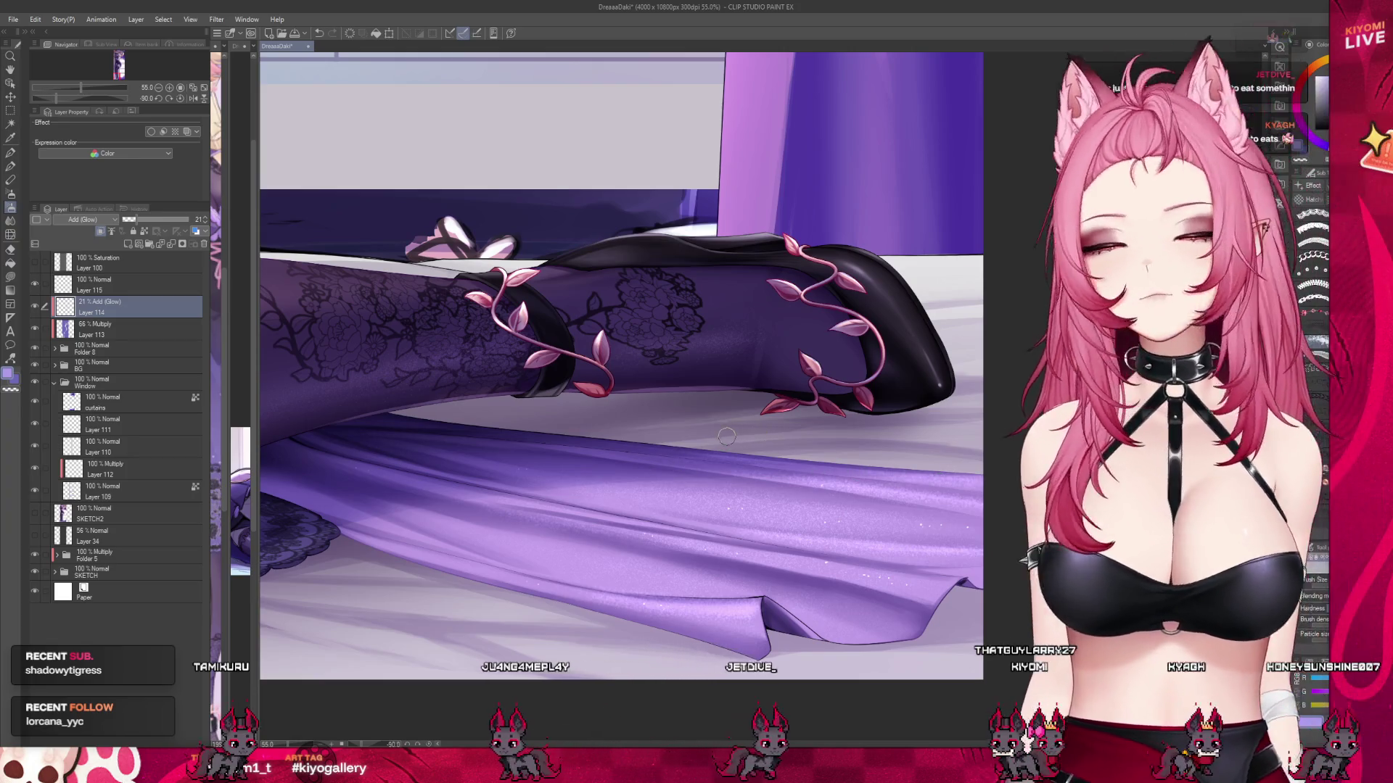
Brighten the lavender sheet's lower edge with a glow stroke near the boot.
scroll(761, 433, "down", 5)
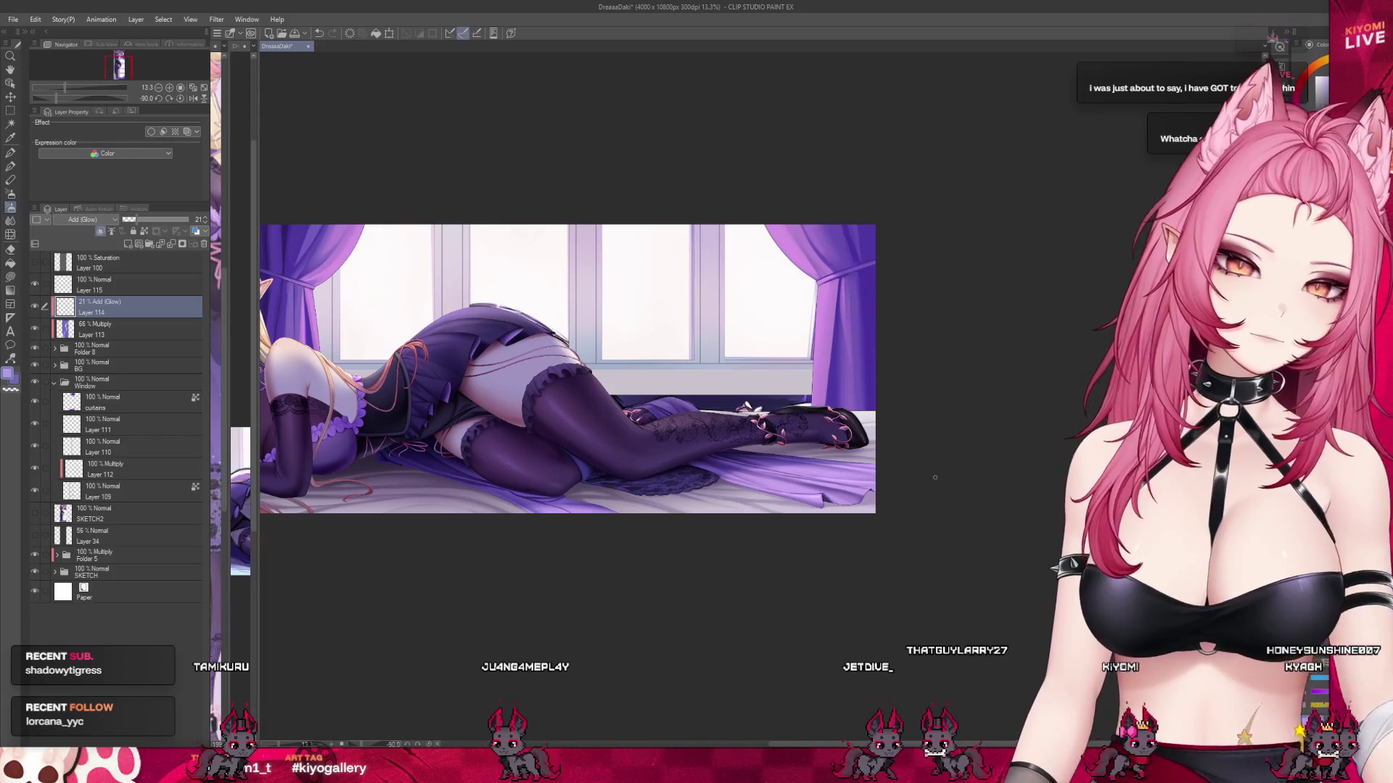
scroll(650, 496, "up", 2)
scroll(650, 491, "up", 1)
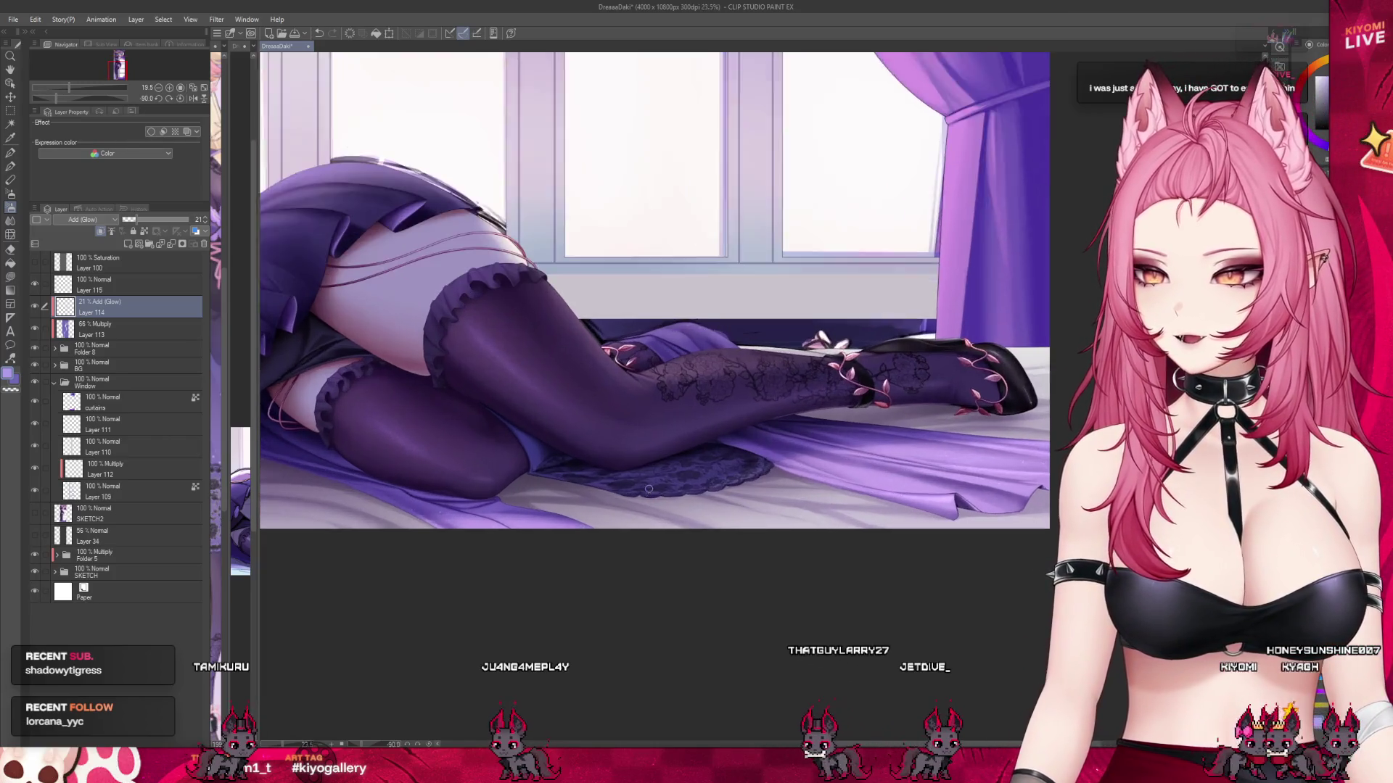
scroll(649, 493, "up", 1)
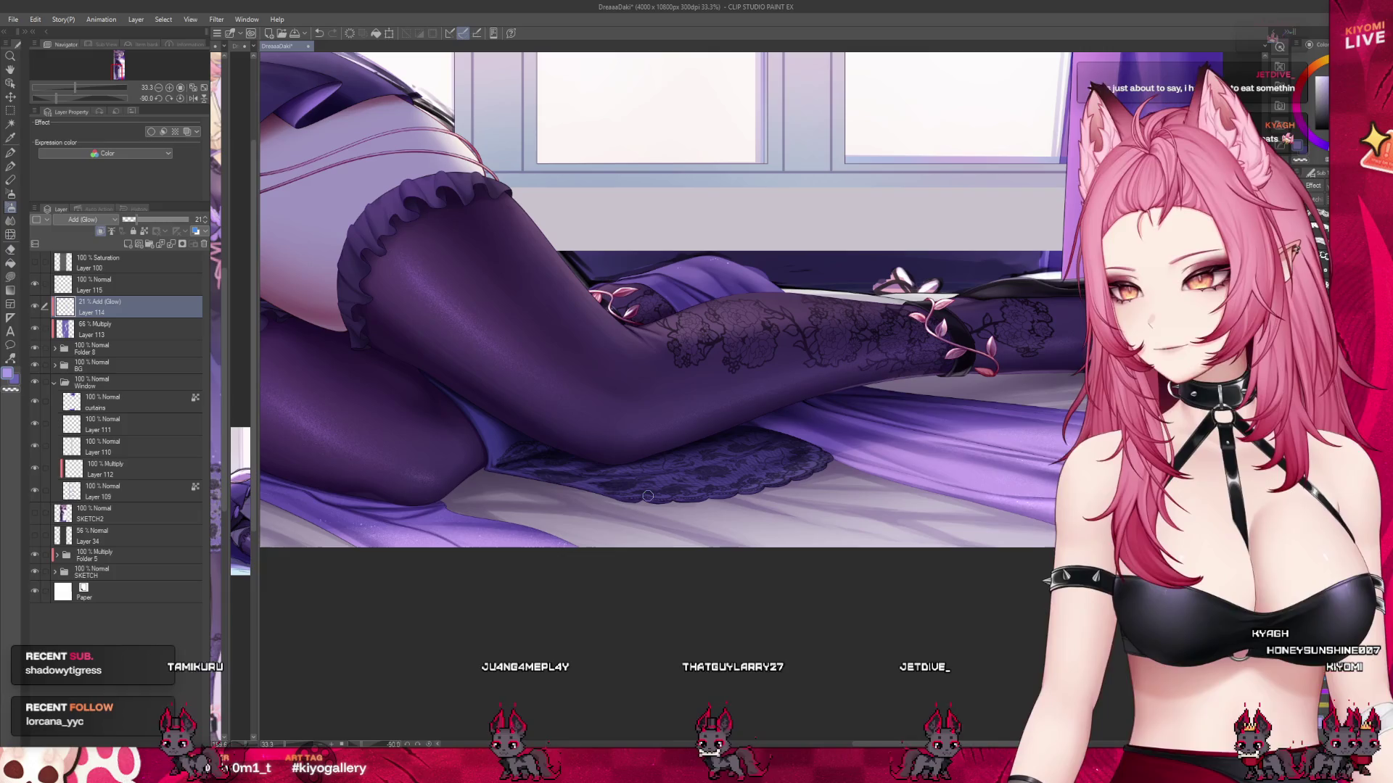
scroll(648, 497, "up", 1)
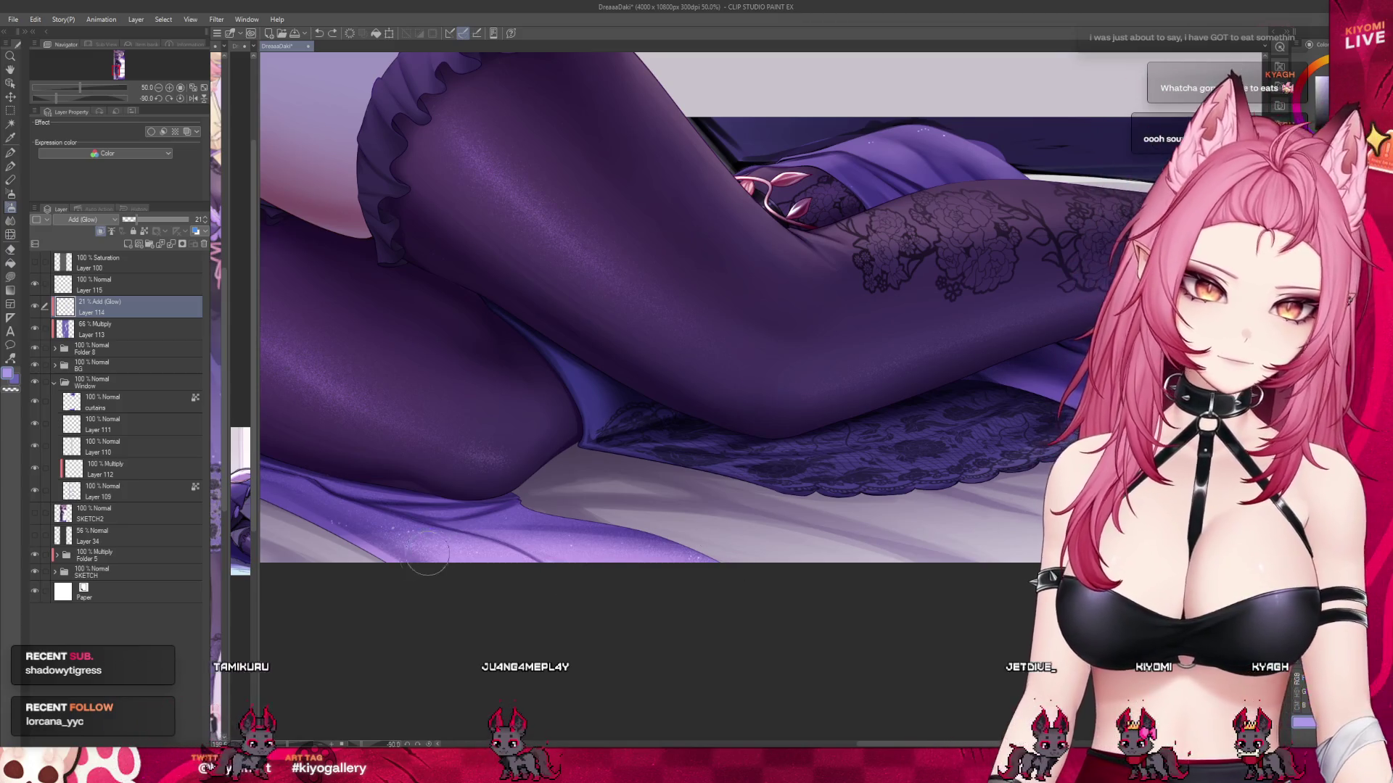
left_click_drag(436, 548, 714, 558)
Add new raster Layer 116 above the Add Glow layer, Layer 114.
scroll(773, 572, "down", 4)
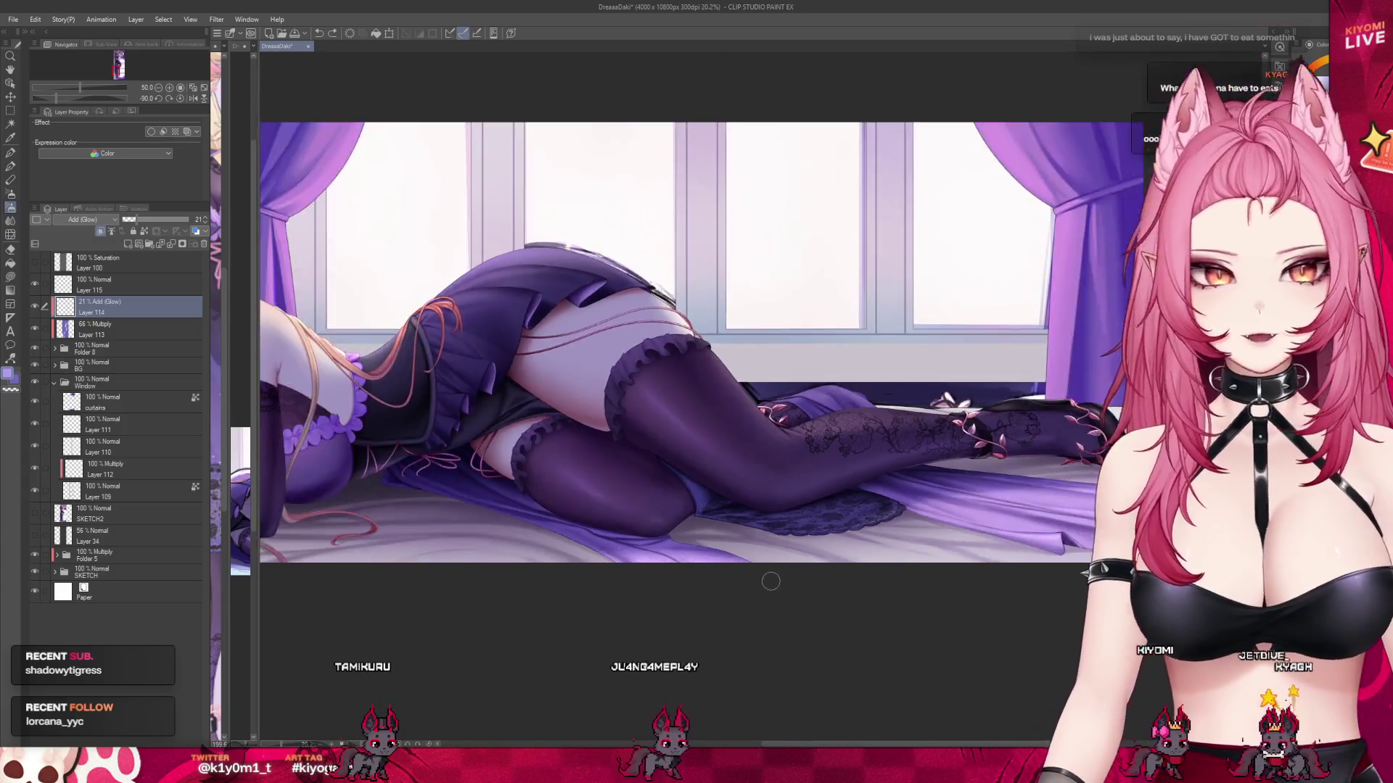
scroll(687, 544, "up", 2)
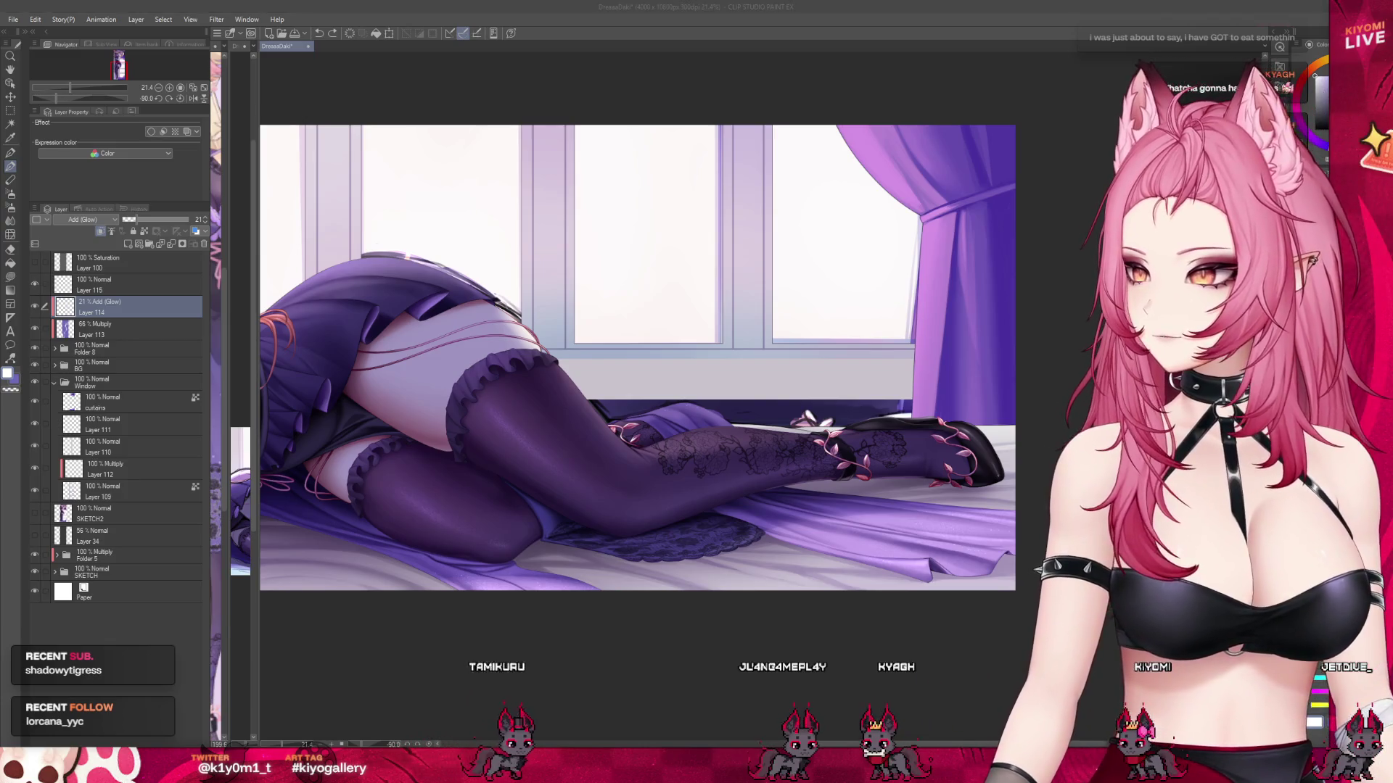
scroll(1006, 520, "up", 2)
scroll(986, 544, "up", 2)
scroll(987, 545, "up", 2)
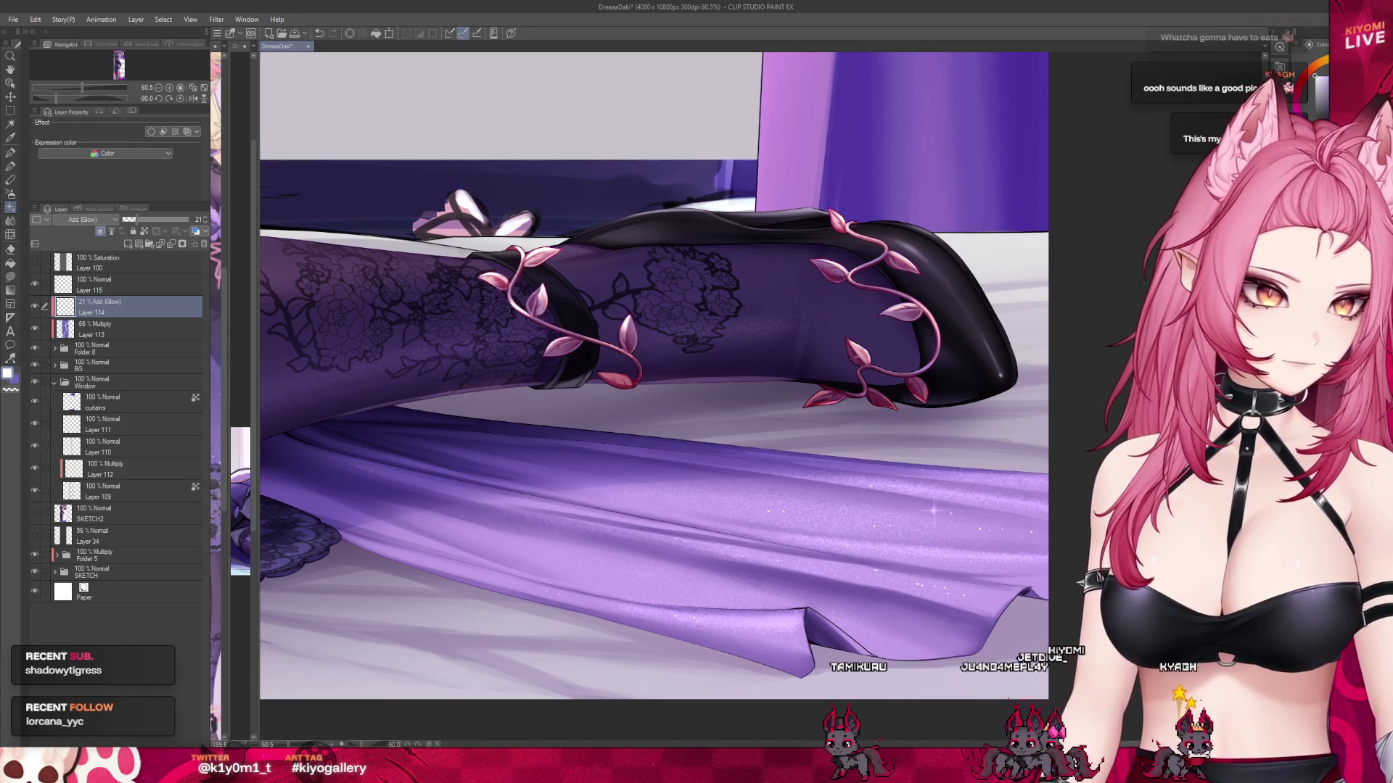
left_click(129, 246)
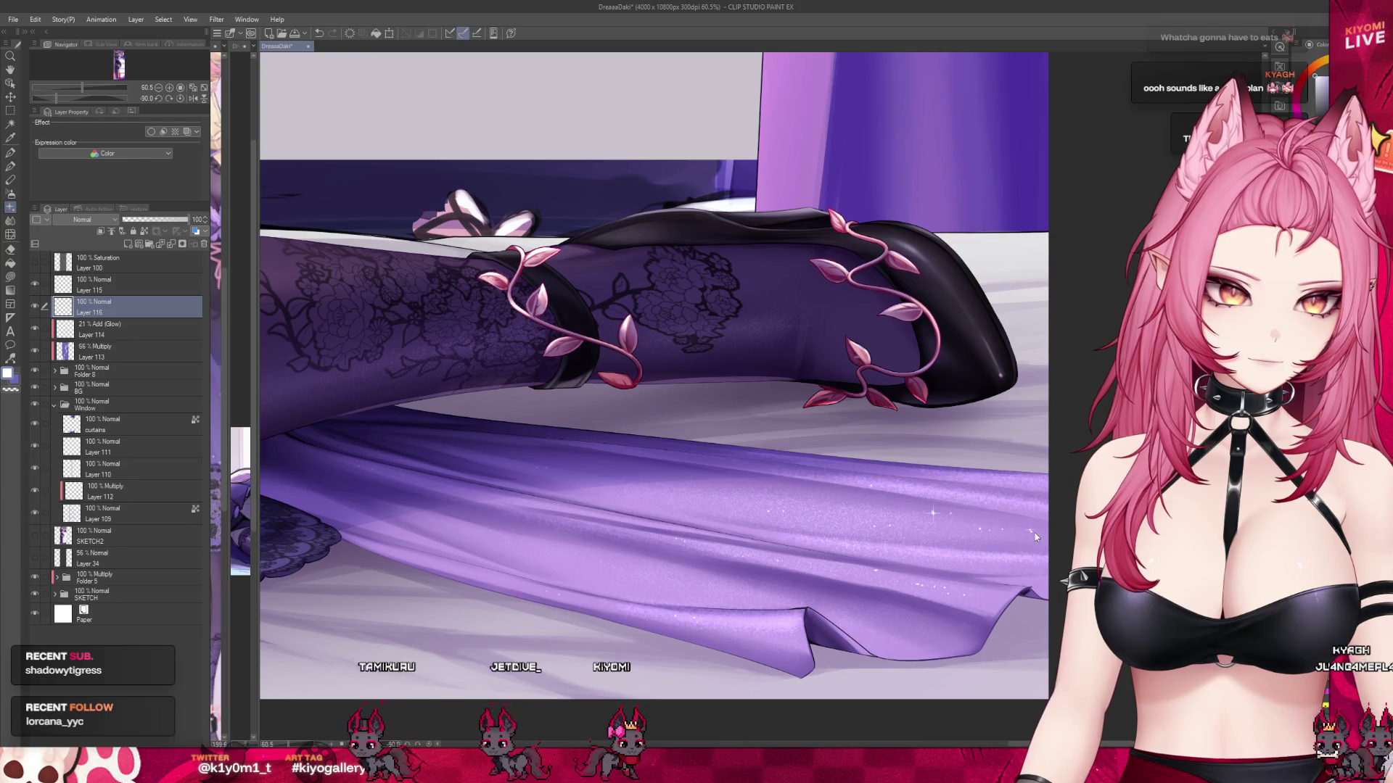
Stamp a white sparkle star on the purple fabric beneath the thighs, then view the whole canvas.
left_click(484, 523)
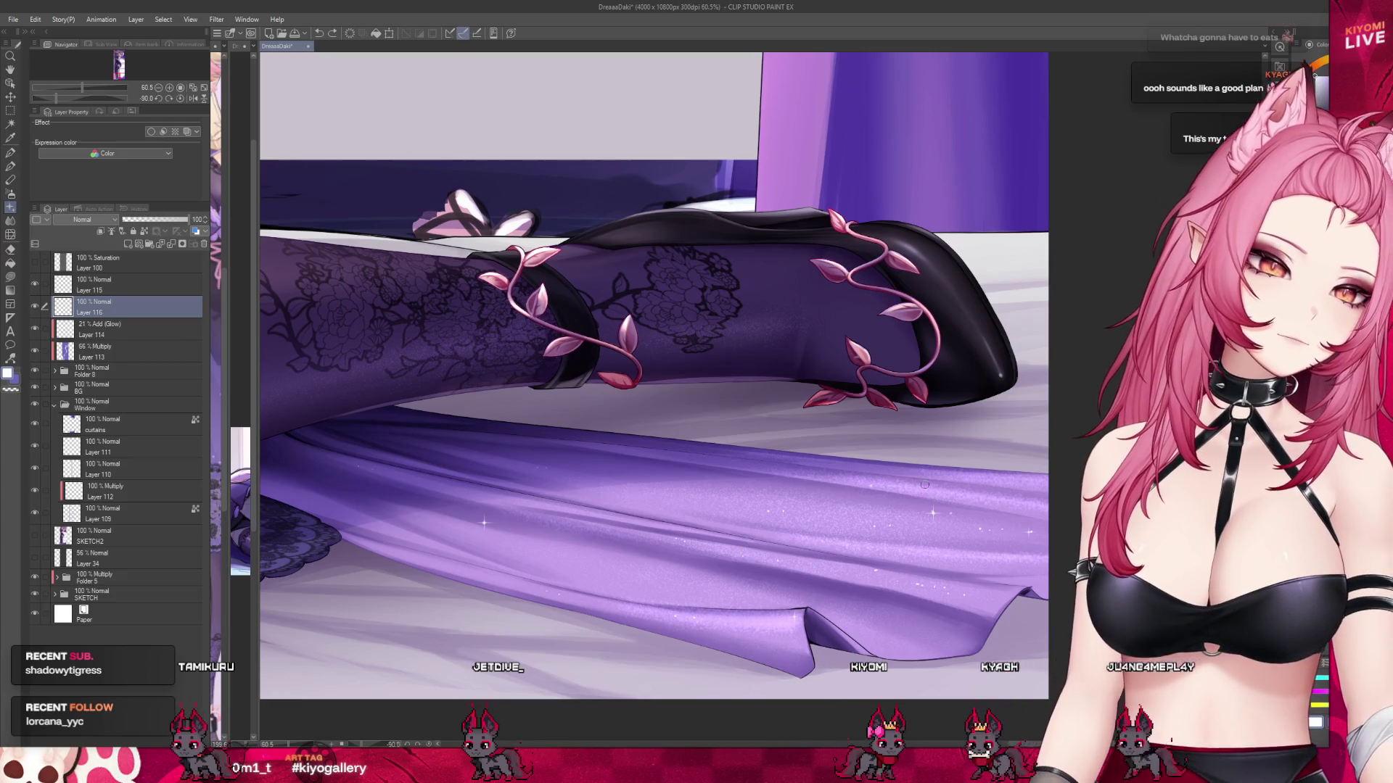
scroll(943, 471, "down", 5)
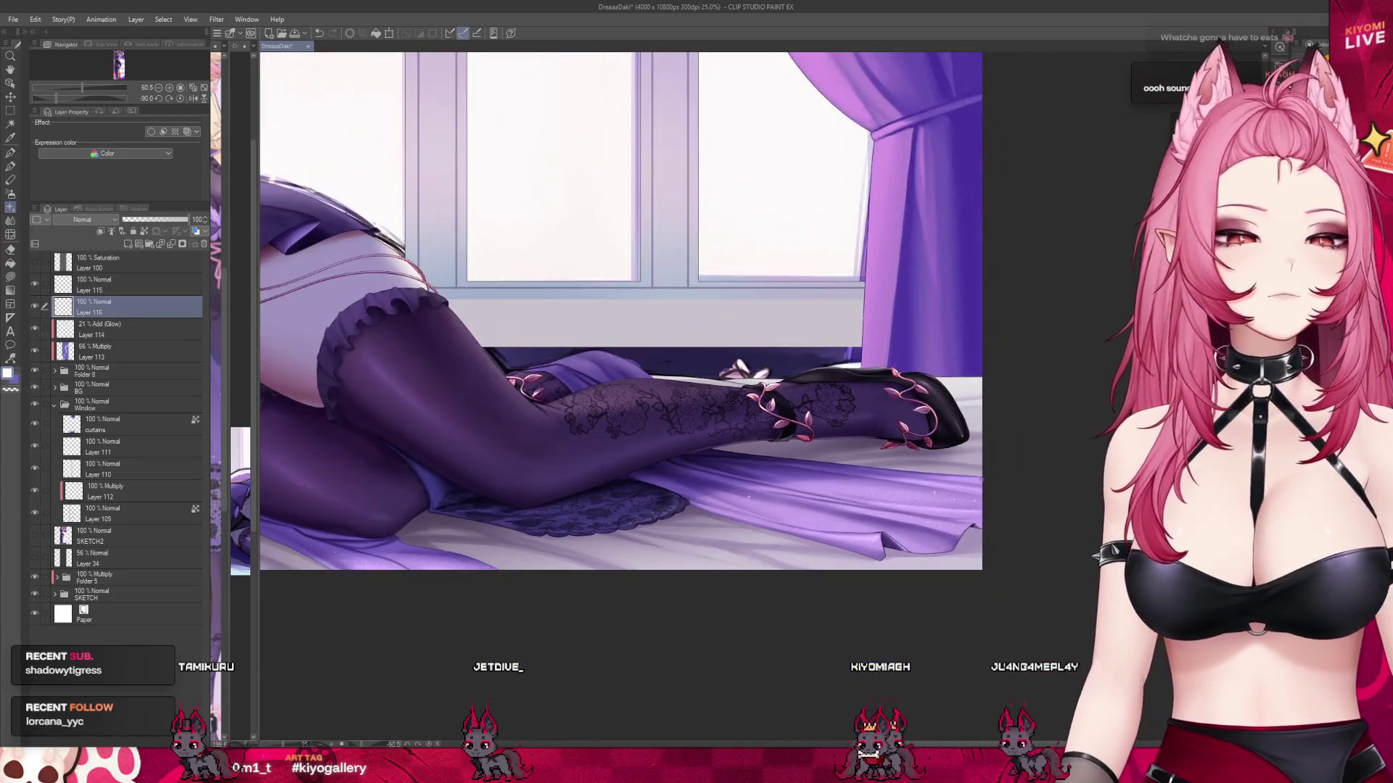
scroll(611, 511, "up", 5)
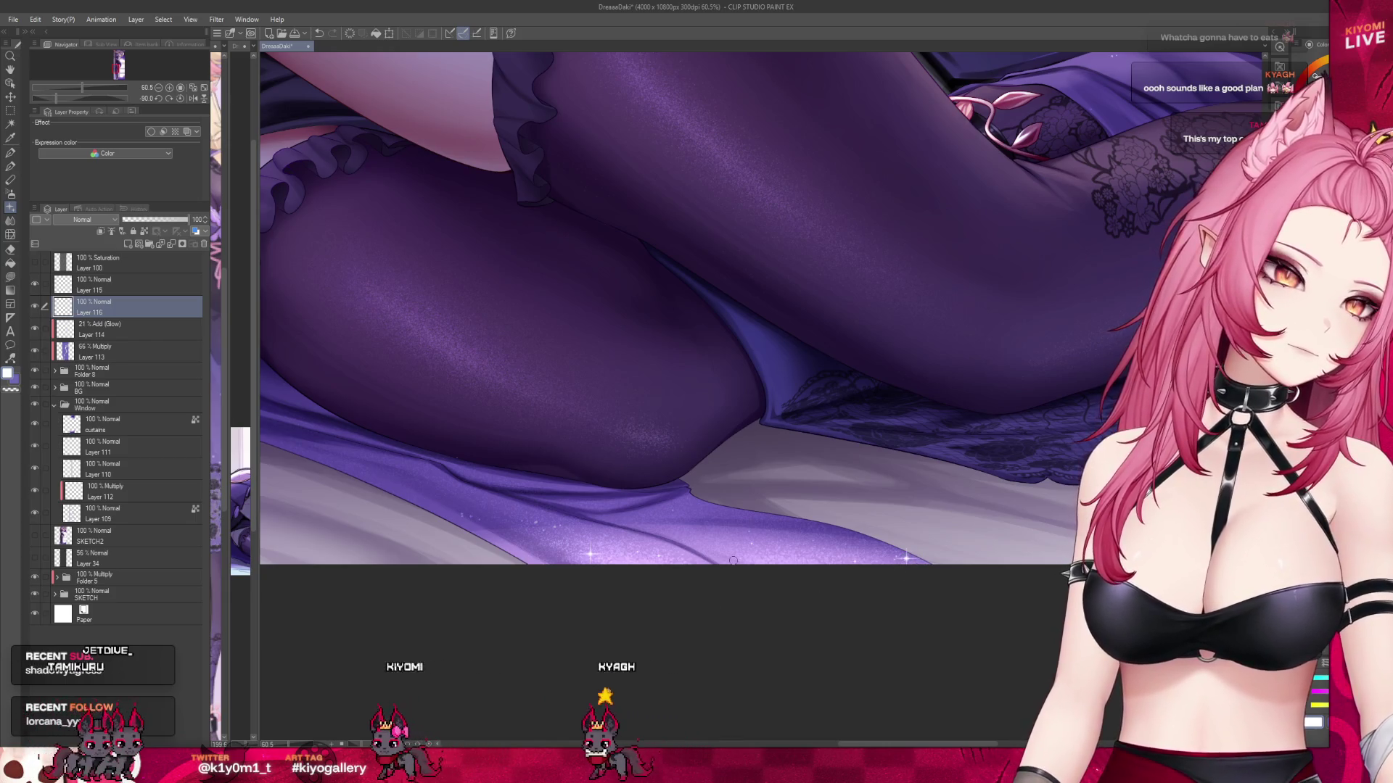
key("ctrl+0")
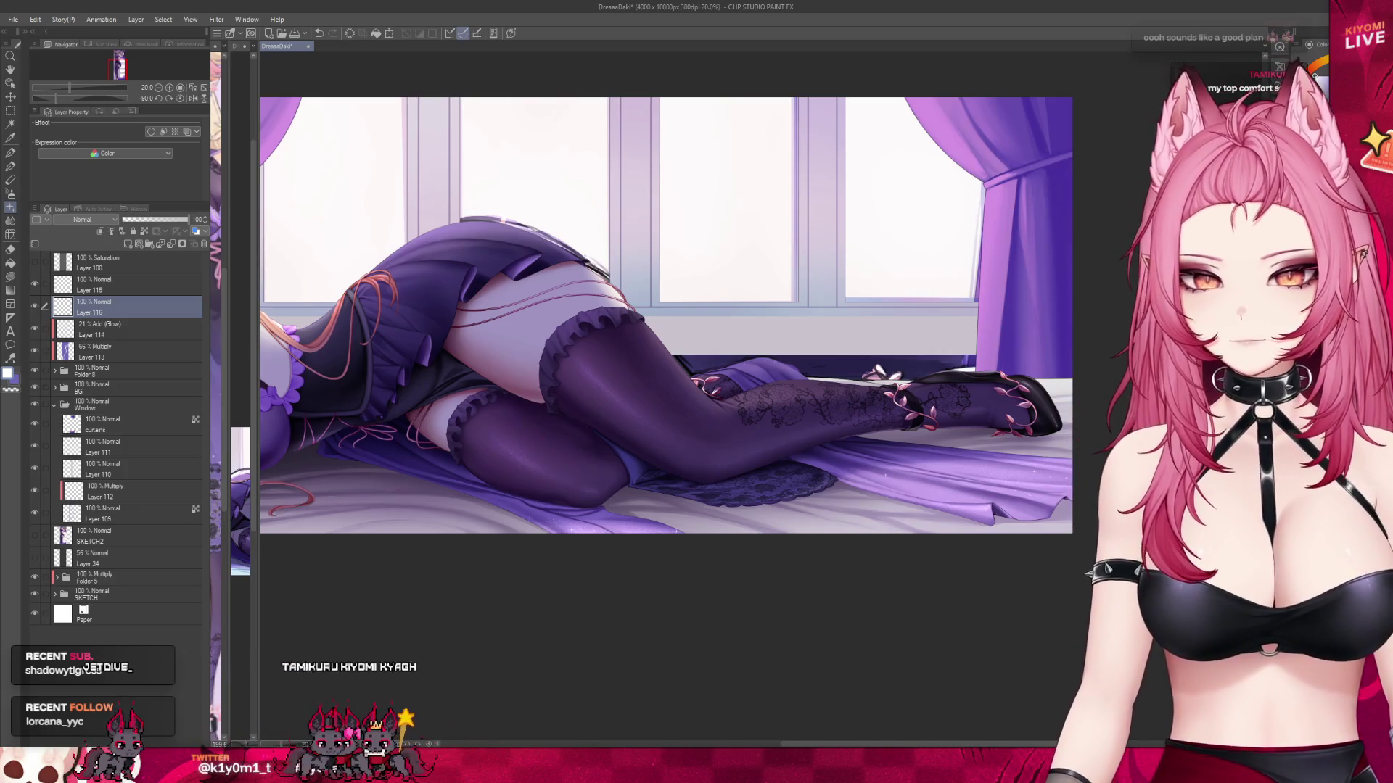
Zoom in to 200% on the blue crystal at the elf's chest.
key("ctrl+minus")
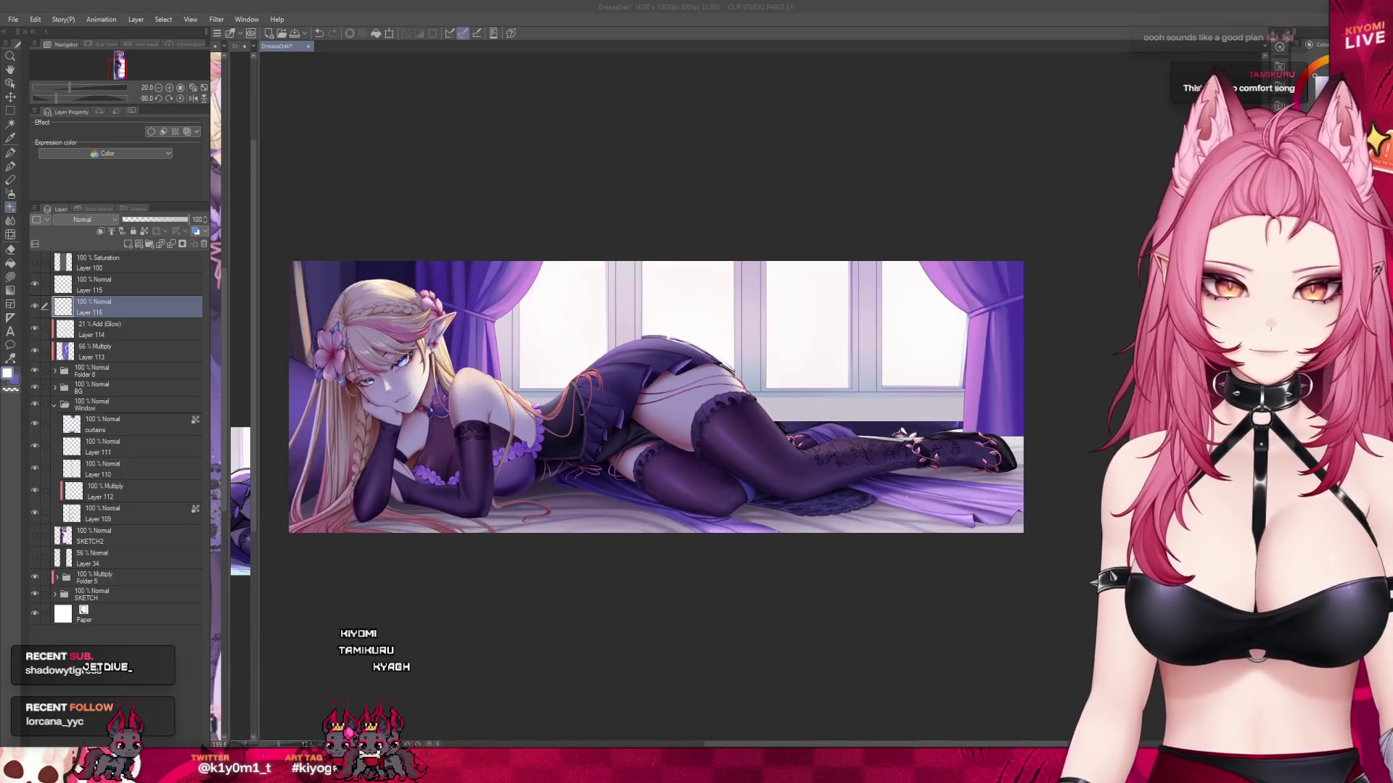
scroll(697, 446, "up", 3)
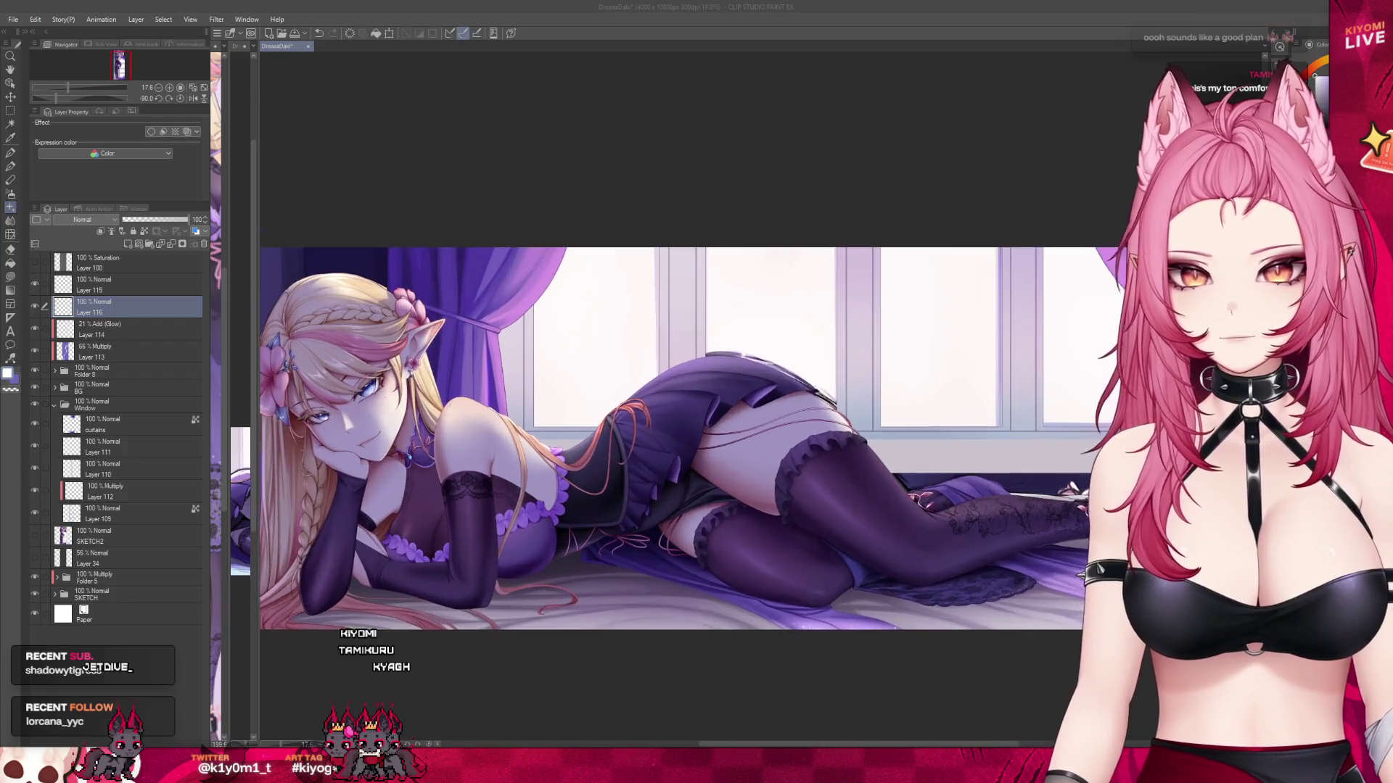
scroll(376, 402, "up", 5)
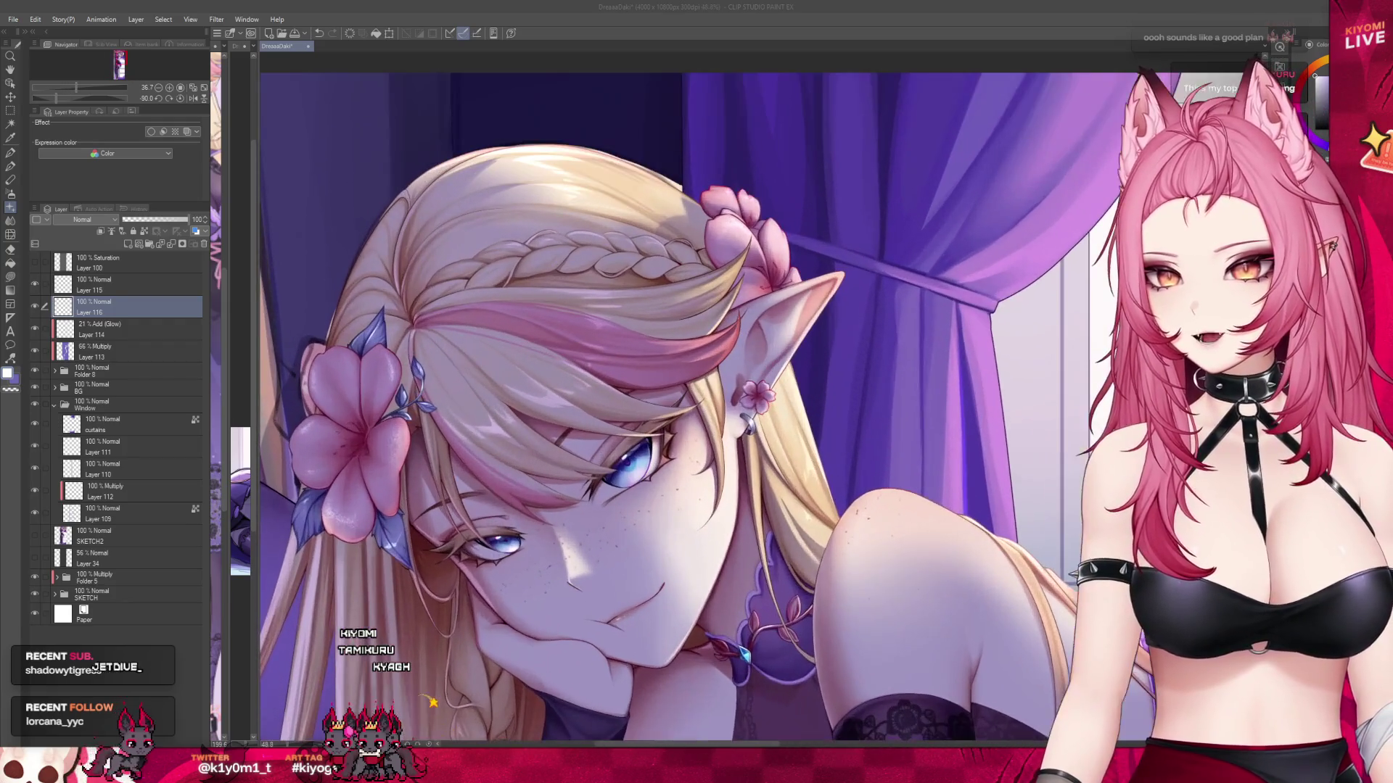
scroll(791, 395, "up", 5)
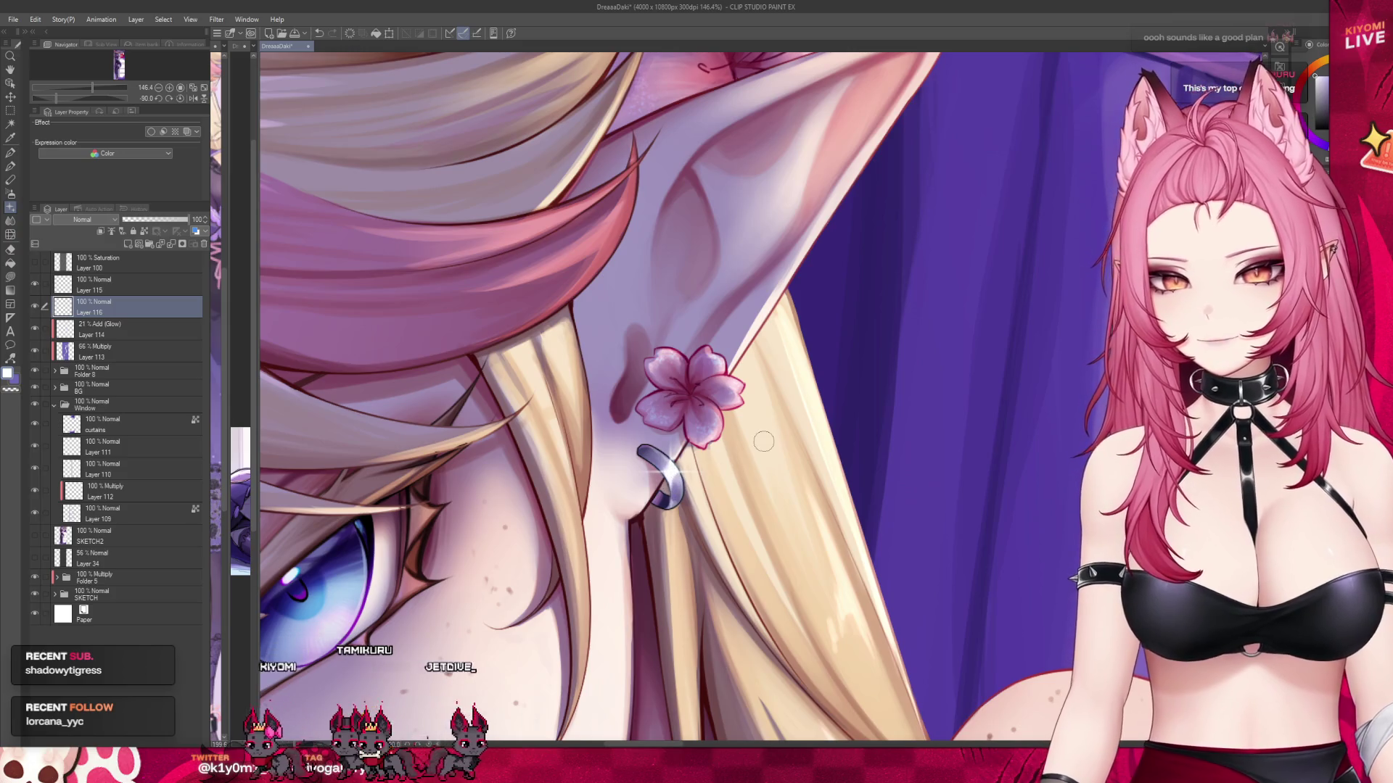
scroll(763, 441, "down", 5)
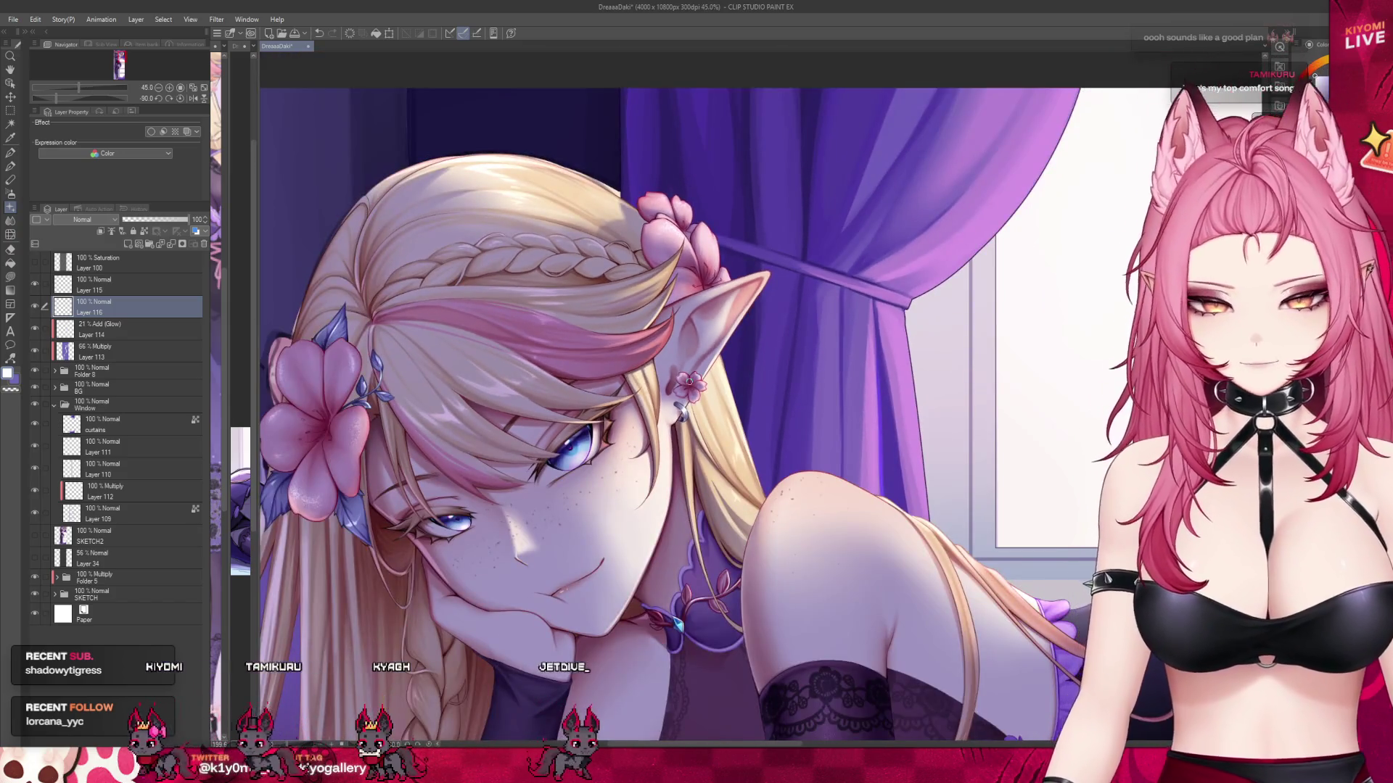
scroll(696, 653, "up", 5)
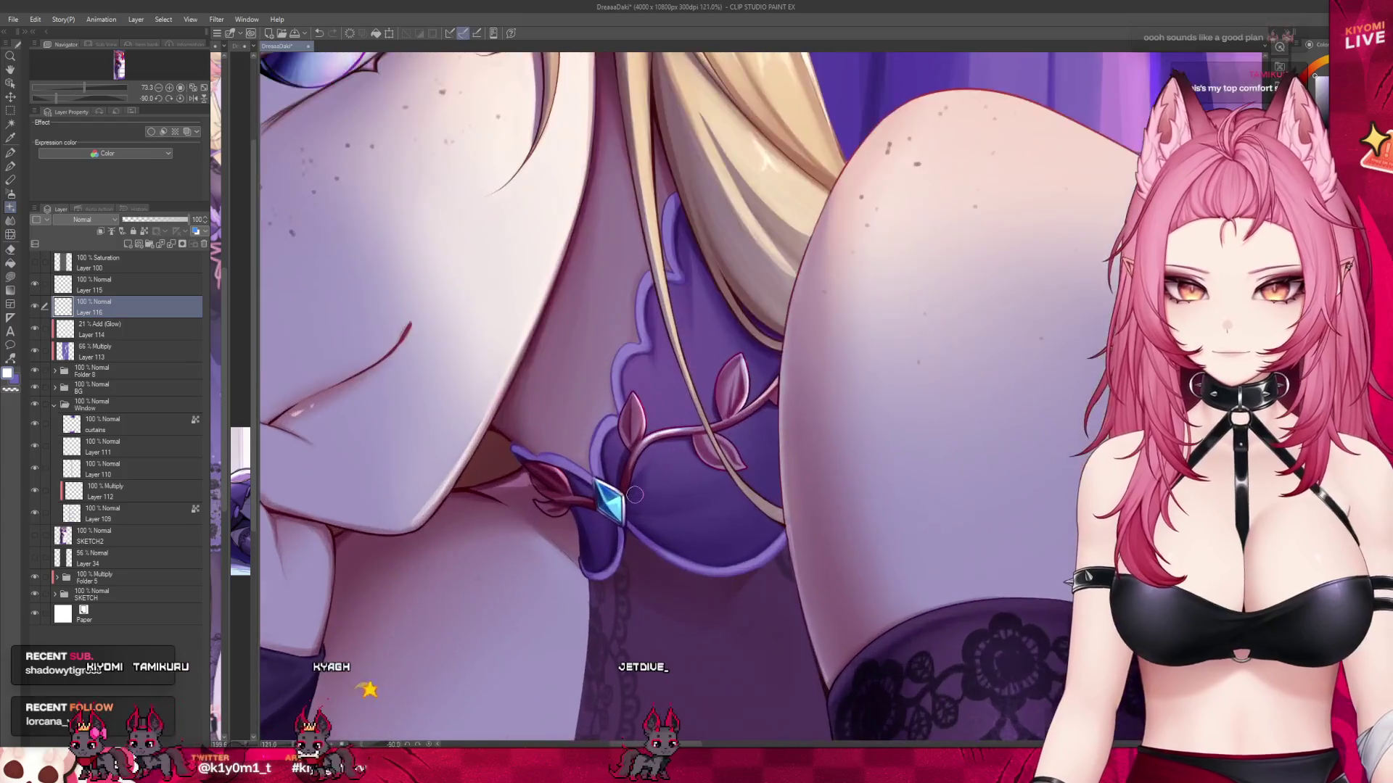
scroll(634, 496, "up", 2)
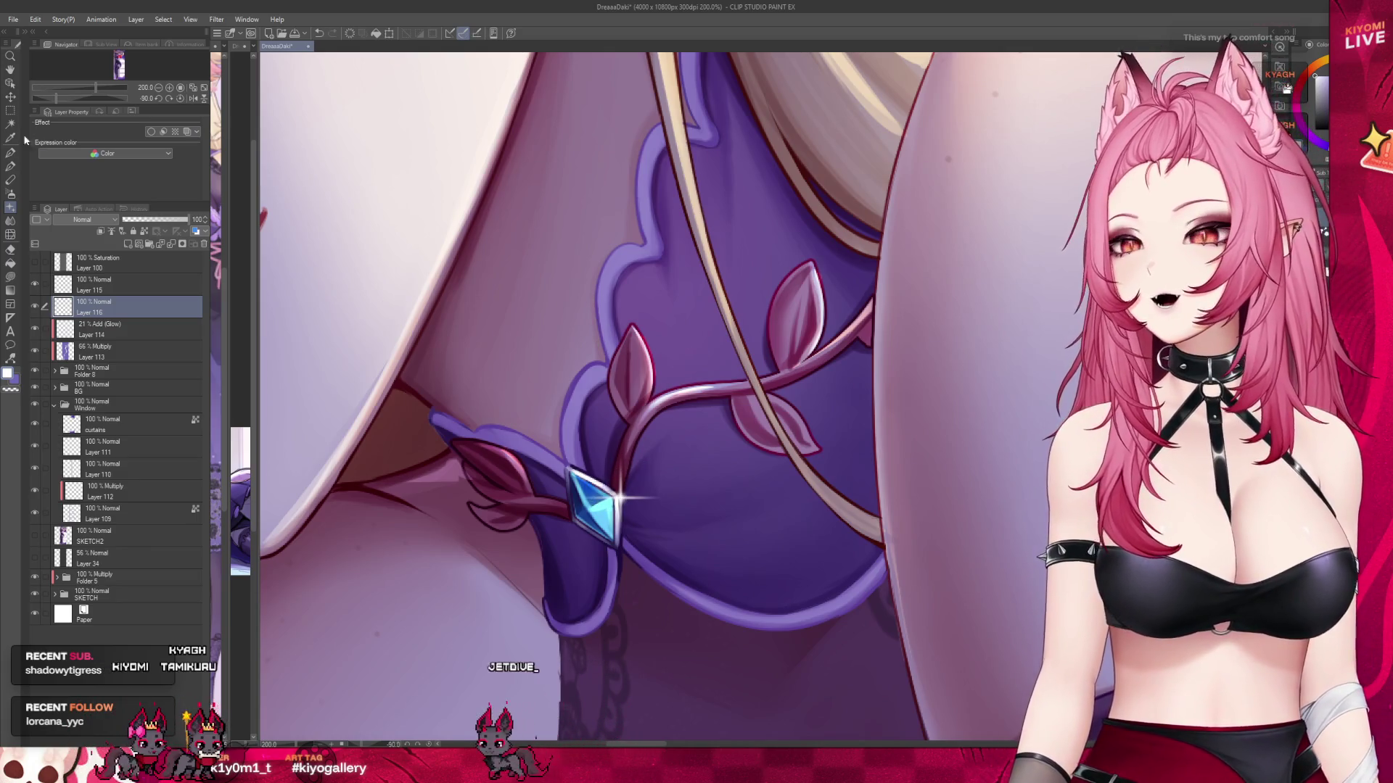
Select and transform the chest gem's sparkle to enlarge it with longer rays.
left_click_drag(559, 438, 665, 559)
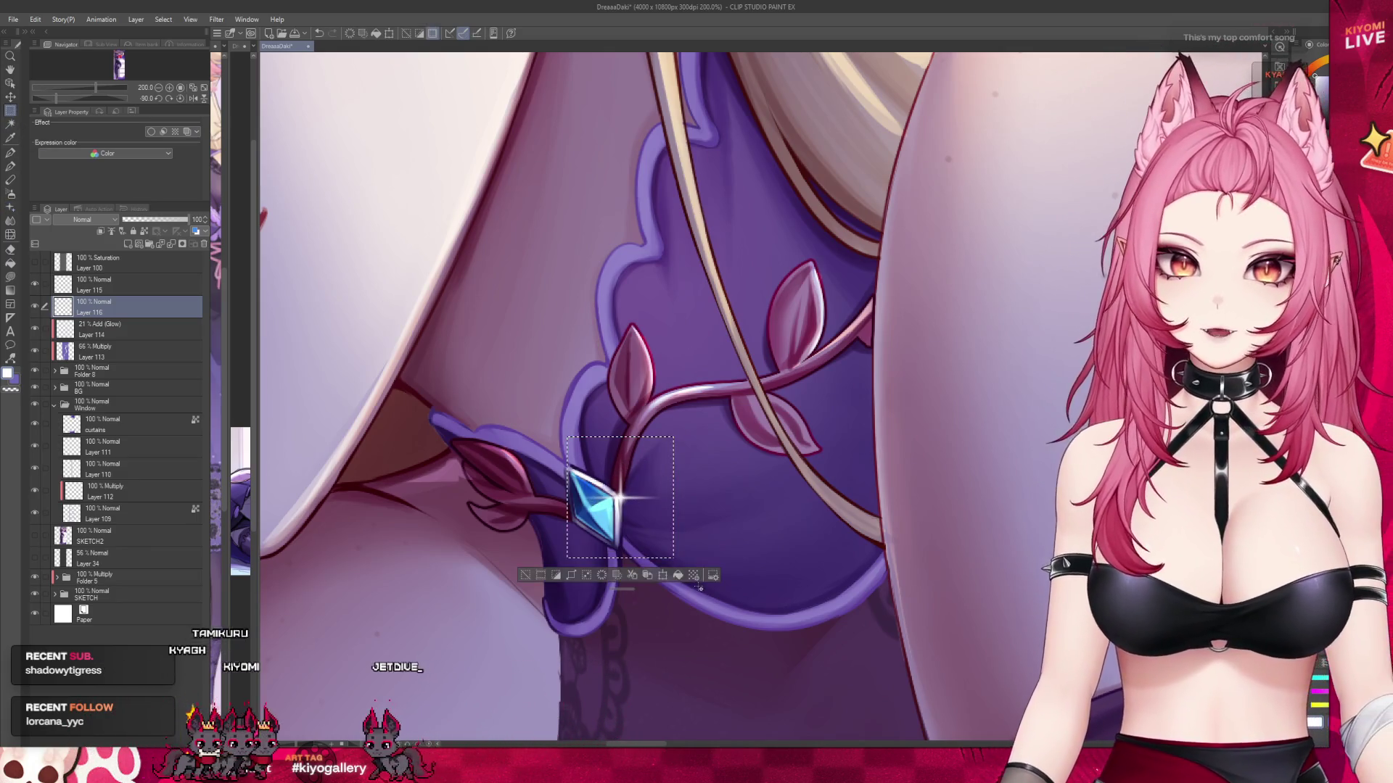
key("ctrl+t")
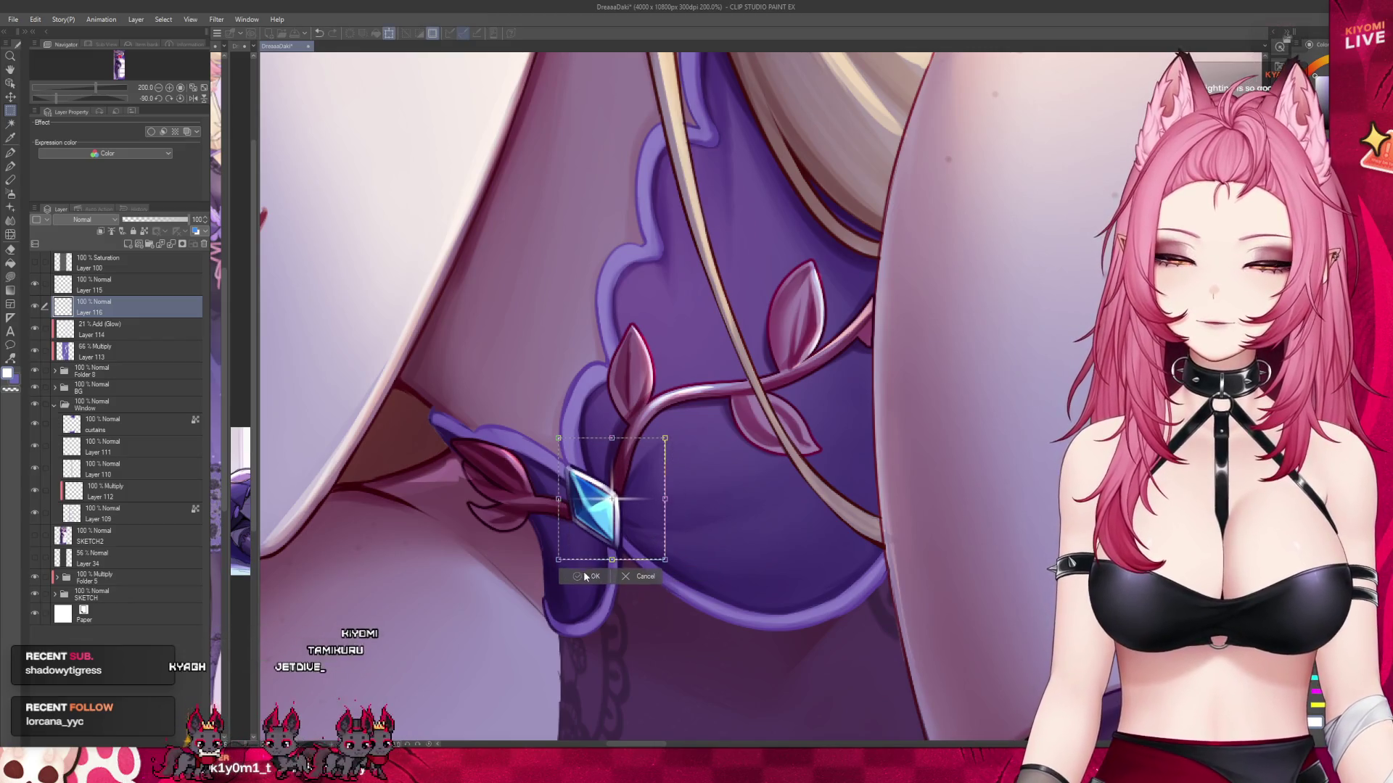
left_click(586, 576)
key("ctrl+d")
scroll(540, 565, "down", 2)
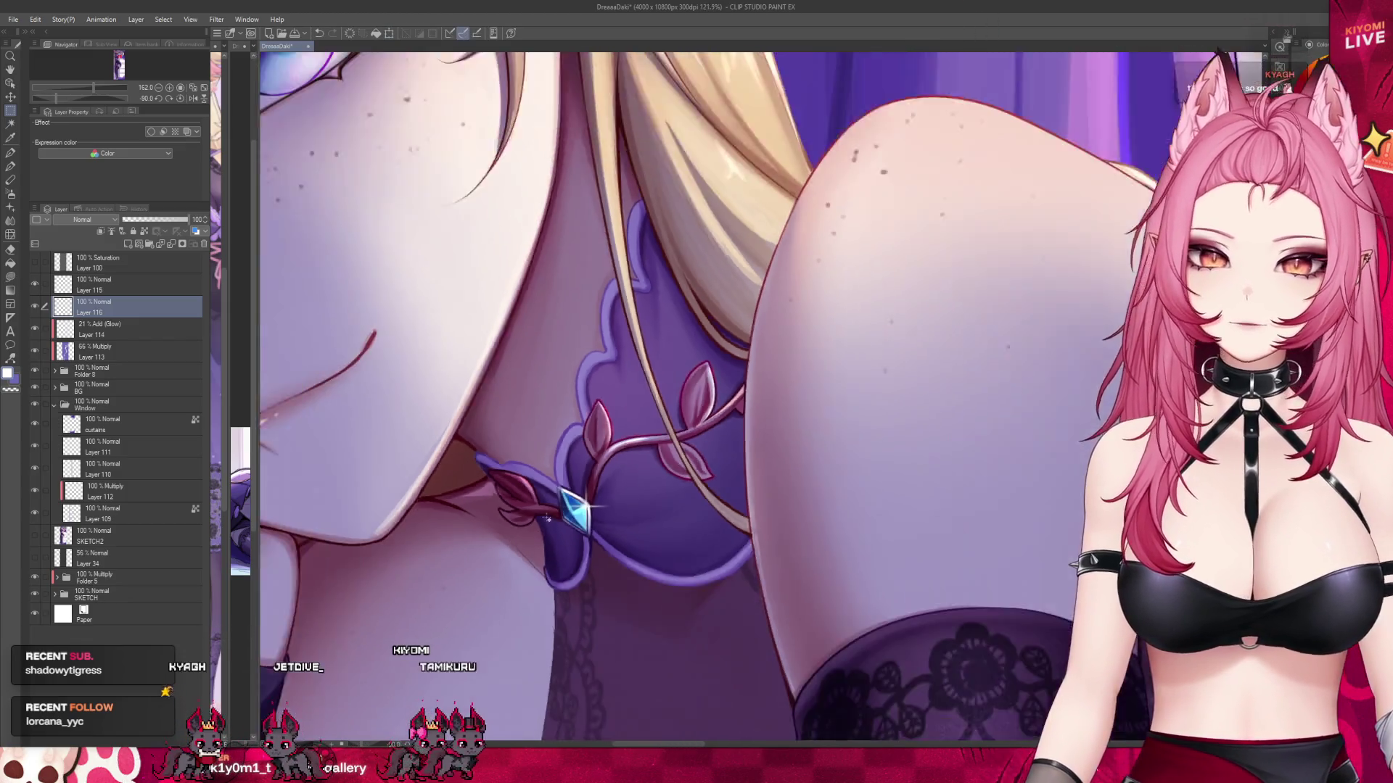
scroll(544, 536, "down", 1)
scroll(555, 501, "down", 1)
scroll(565, 462, "down", 1)
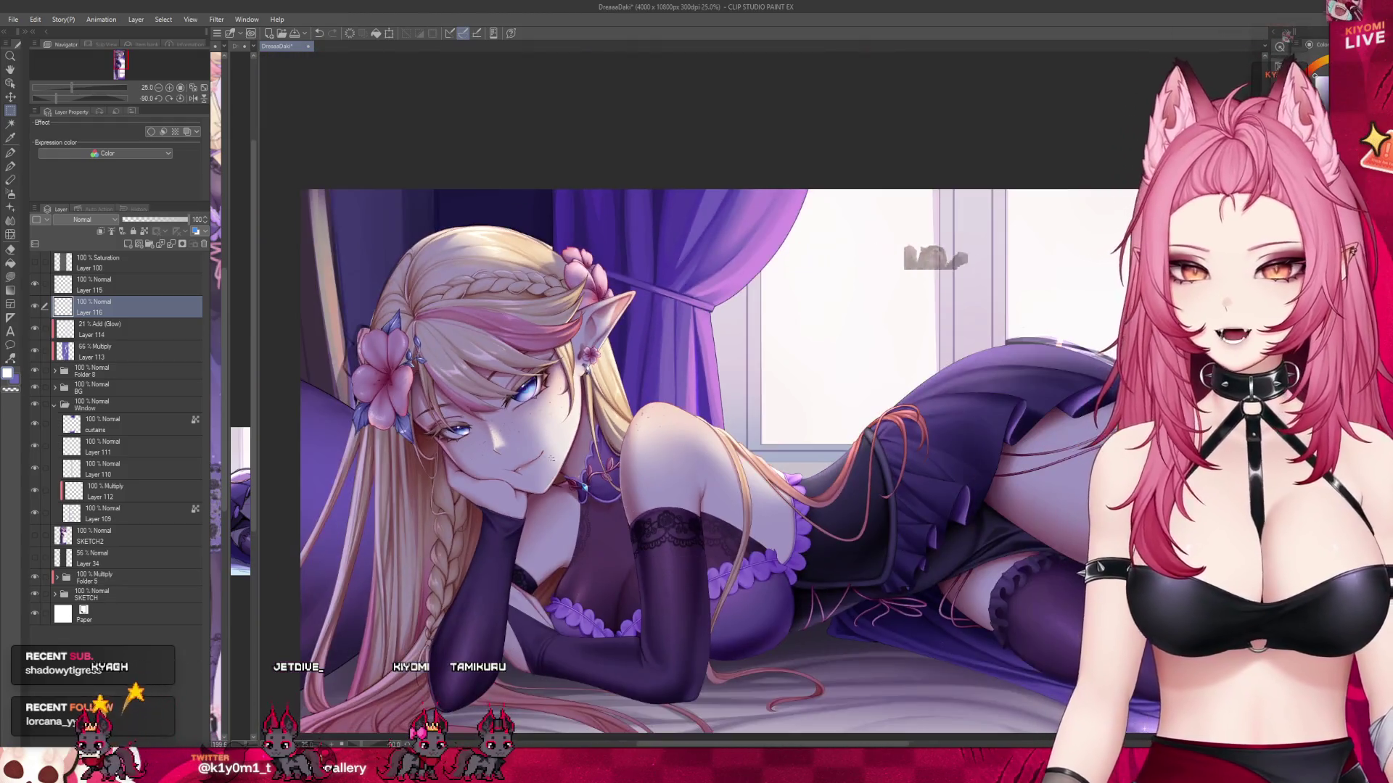
Save the illustration with Ctrl+S and zoom out to view the whole canvas.
scroll(729, 523, "down", 1)
scroll(501, 453, "down", 1)
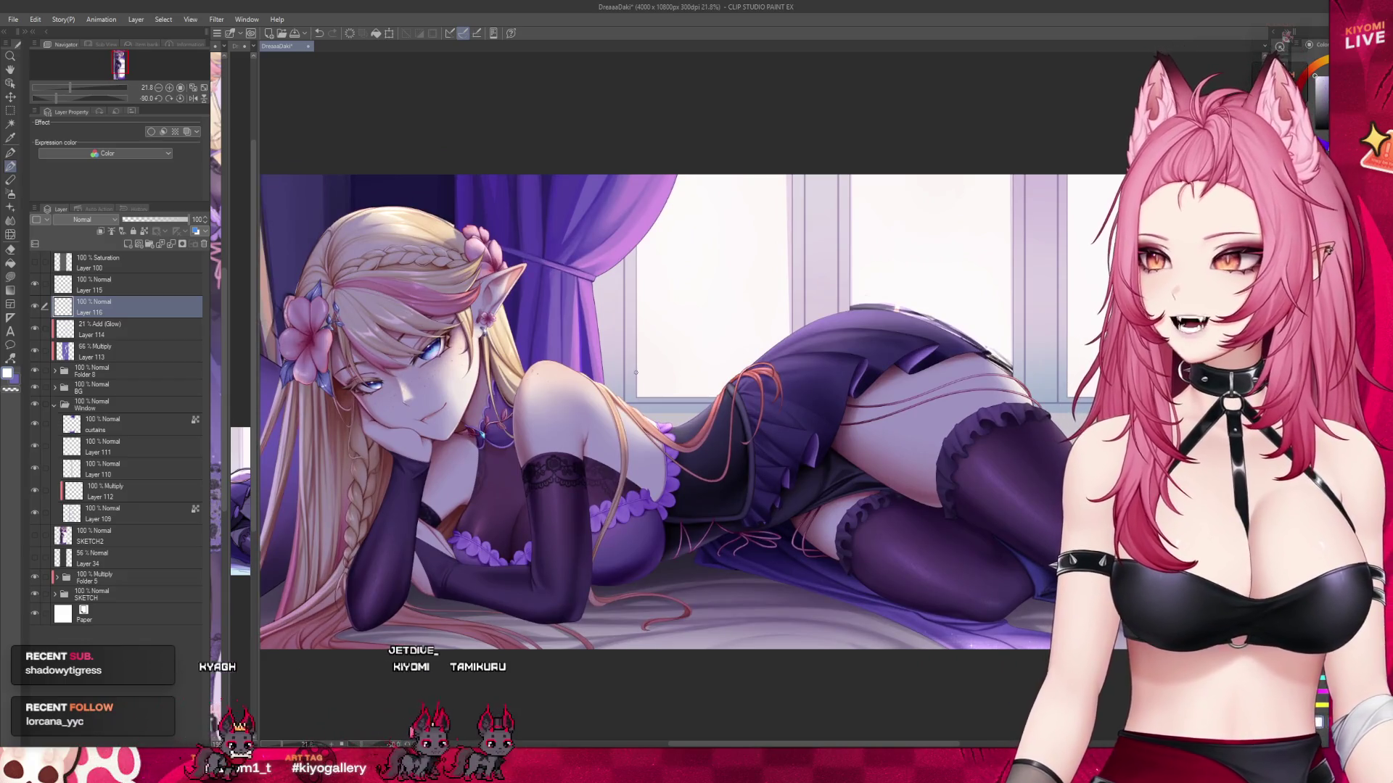
scroll(635, 372, "up", 1)
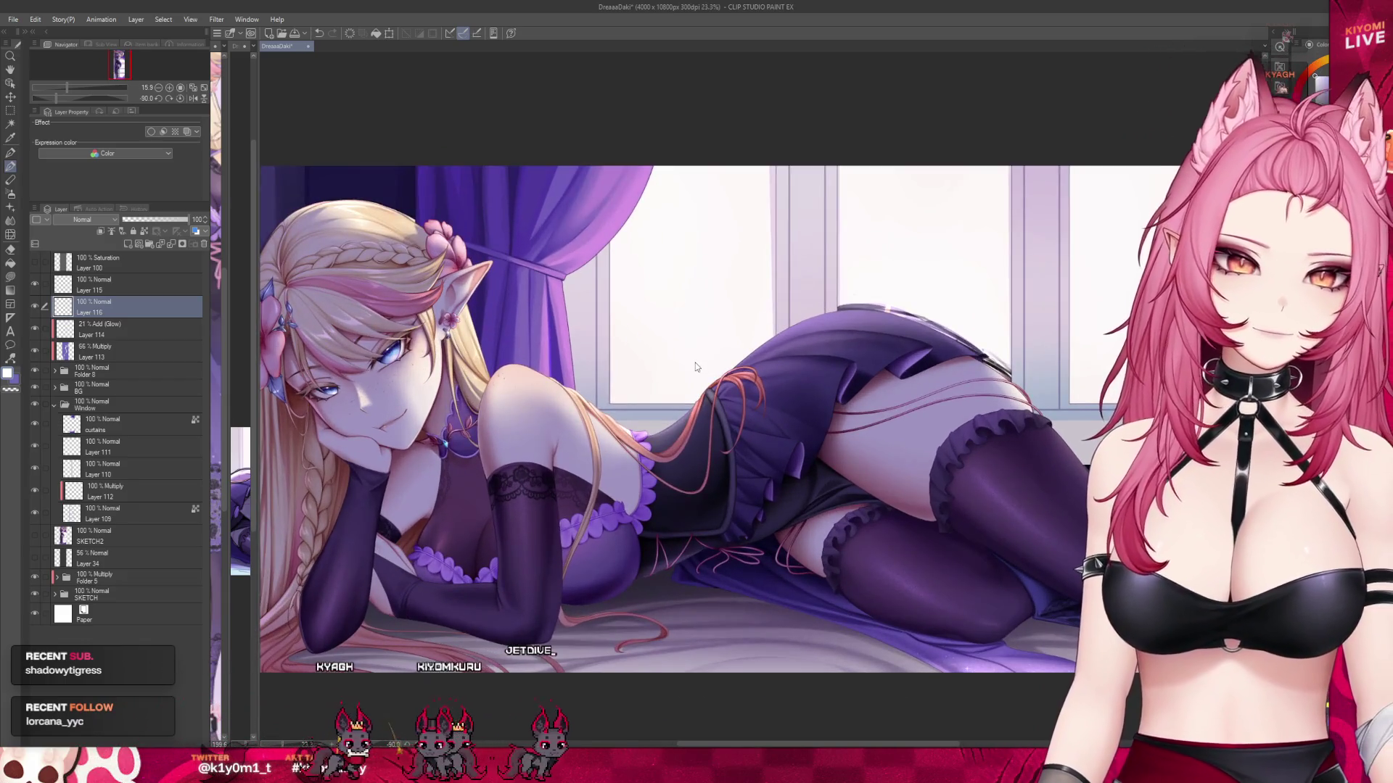
key("ctrl+s")
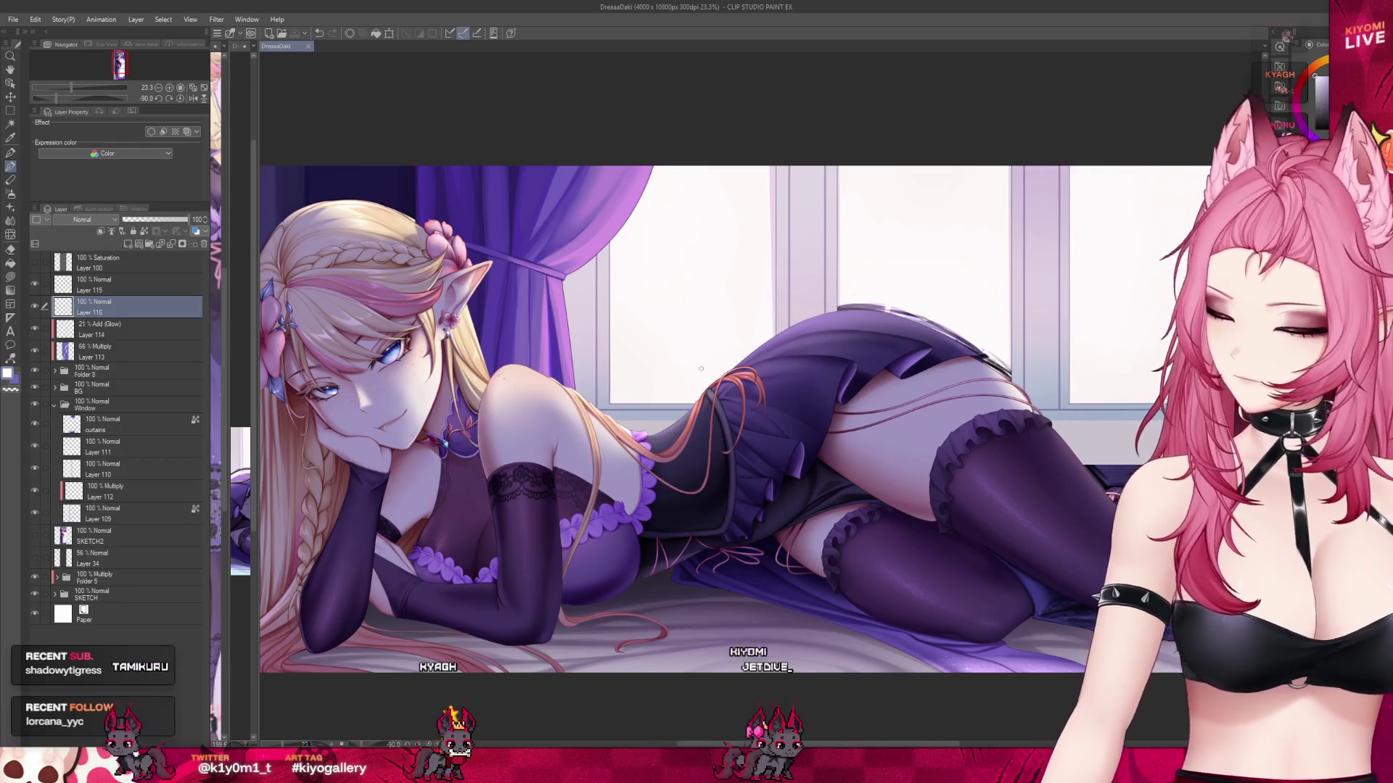
scroll(698, 364, "down", 2)
scroll(699, 364, "down", 2)
scroll(699, 364, "up", 1)
scroll(753, 428, "up", 1)
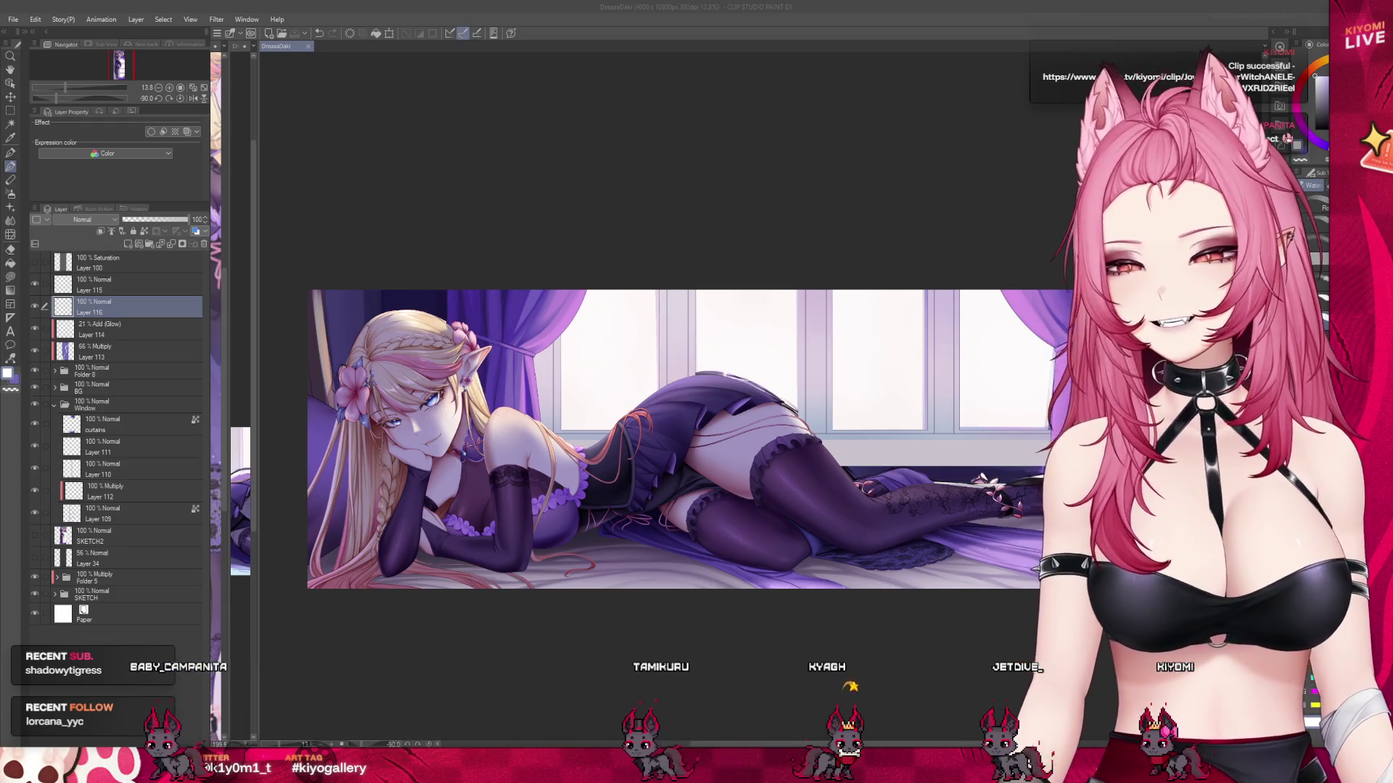
Zoom to take a final look at the full artwork.
scroll(653, 436, "up", 2)
scroll(653, 435, "down", 2)
scroll(653, 435, "up", 3)
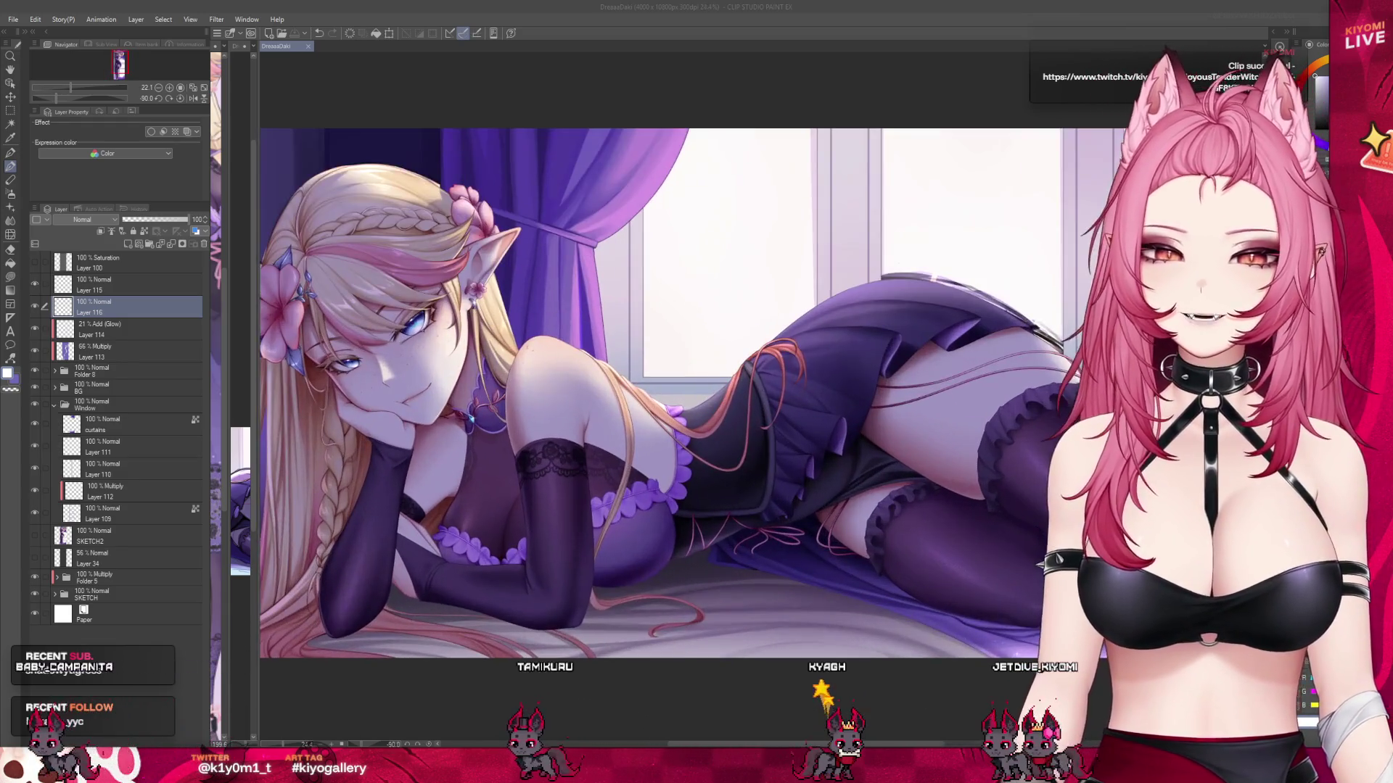
scroll(653, 391, "up", 1)
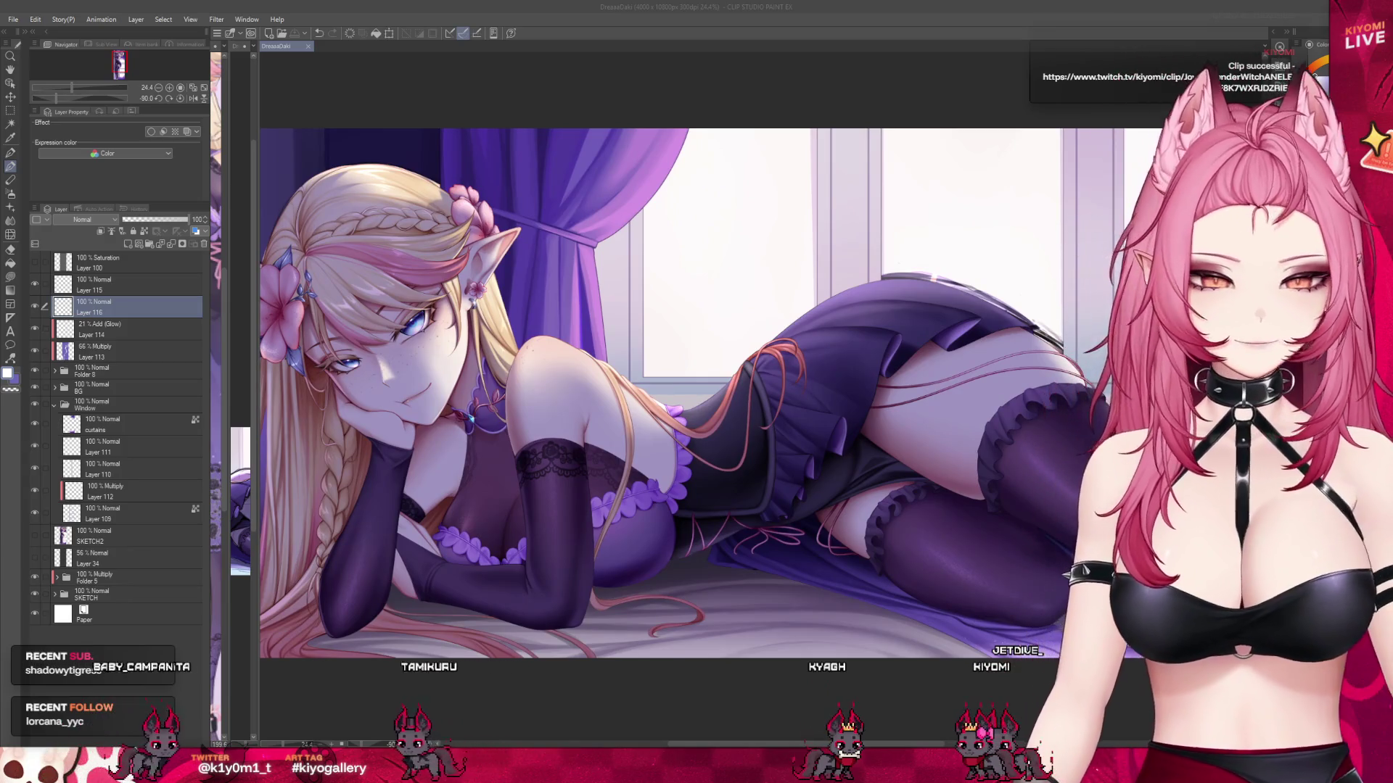